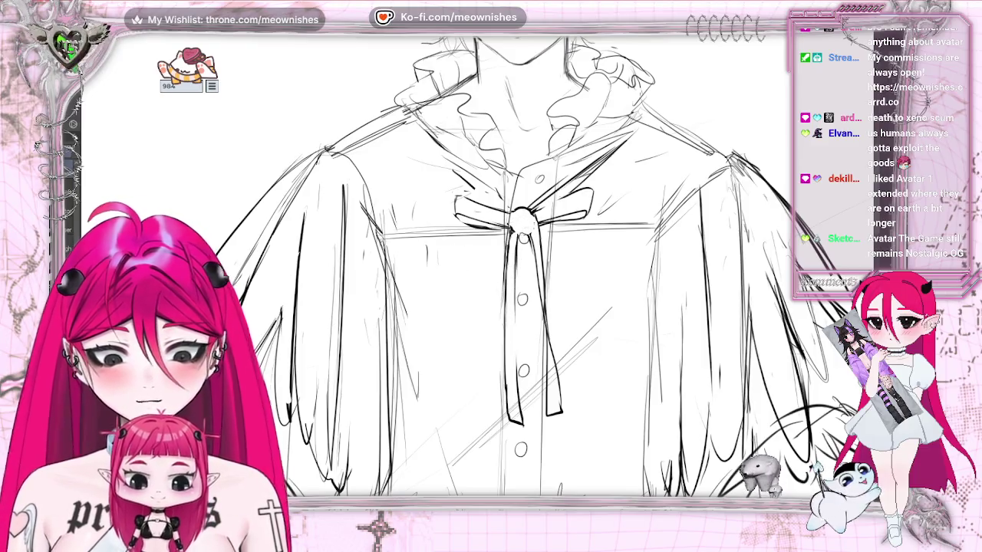
Step: Ink around the bow's centre knot, then undo the black fill in its centre ring
{"action": "left_click_drag", "start_coordinate": [524, 237], "coordinate": [531, 225]}
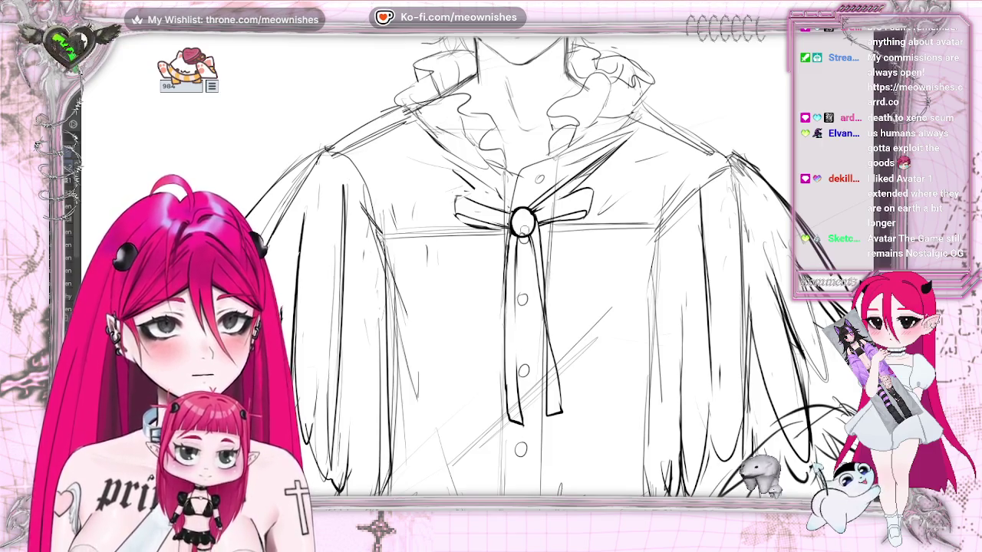
{"action": "mouse_move", "coordinate": [508, 214]}
{"action": "left_mouse_down"}
{"action": "mouse_move", "coordinate": [511, 229]}
{"action": "mouse_move", "coordinate": [532, 231]}
{"action": "mouse_move", "coordinate": [523, 222]}
{"action": "left_mouse_up"}
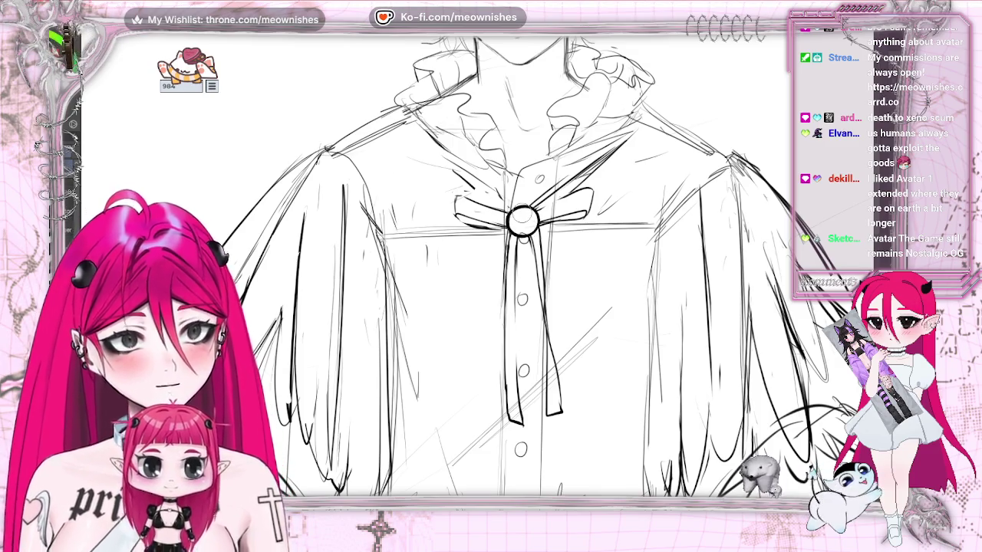
{"action": "key", "text": "ctrl+z"}
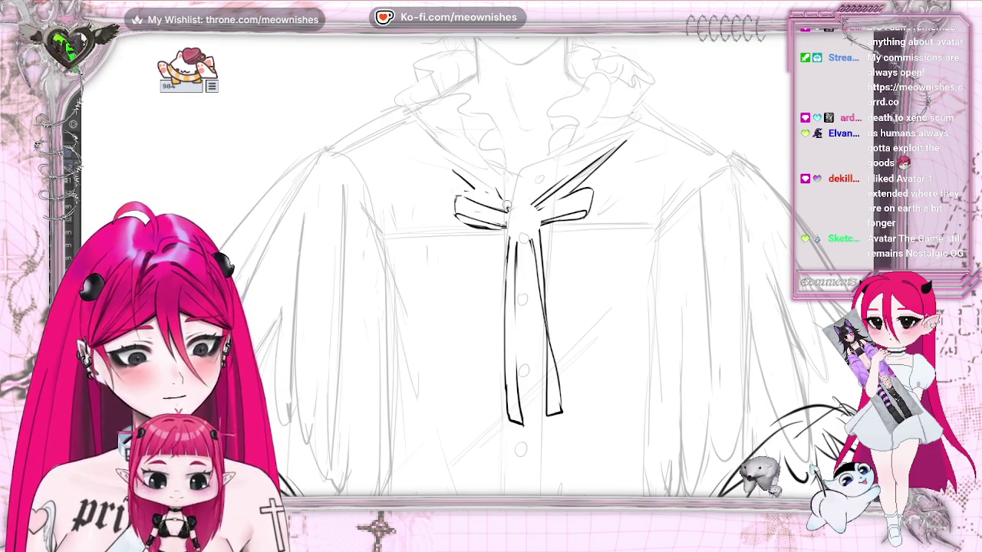
Step: Redraw the bow's centre as a small knot with a rounder oval outline around it
{"action": "left_click_drag", "start_coordinate": [507, 209], "coordinate": [511, 201]}
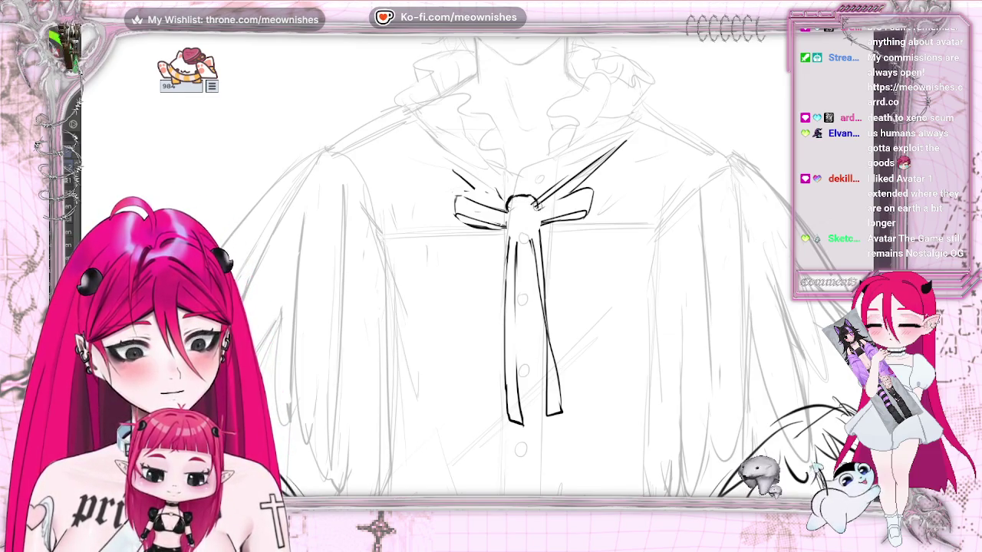
{"action": "mouse_move", "coordinate": [506, 213]}
{"action": "left_mouse_down"}
{"action": "mouse_move", "coordinate": [520, 248]}
{"action": "mouse_move", "coordinate": [540, 219]}
{"action": "mouse_move", "coordinate": [531, 228]}
{"action": "left_mouse_up"}
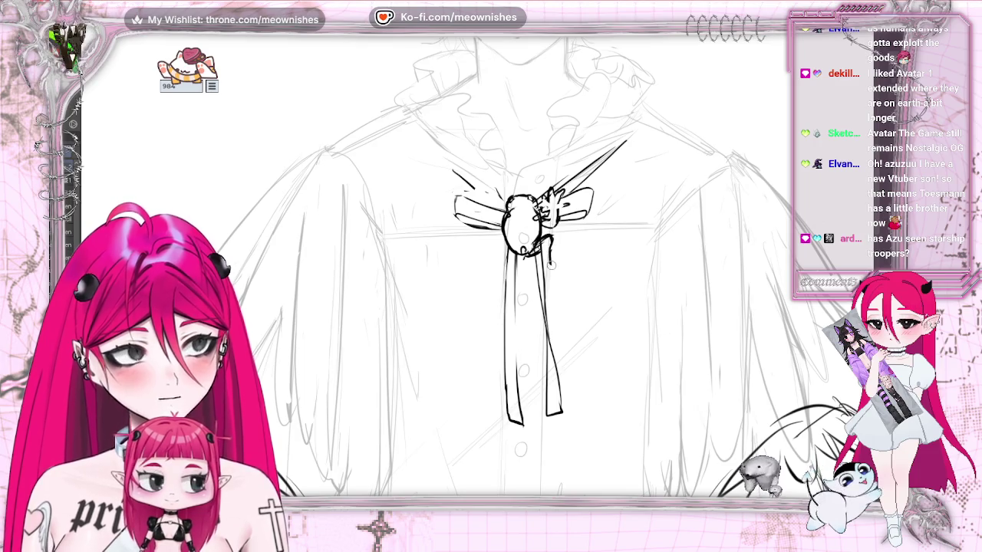
Step: Add curved strokes around the brooch and sketch a small shape beside it, undoing a stray stroke
{"action": "left_click_drag", "start_coordinate": [549, 249], "coordinate": [569, 265]}
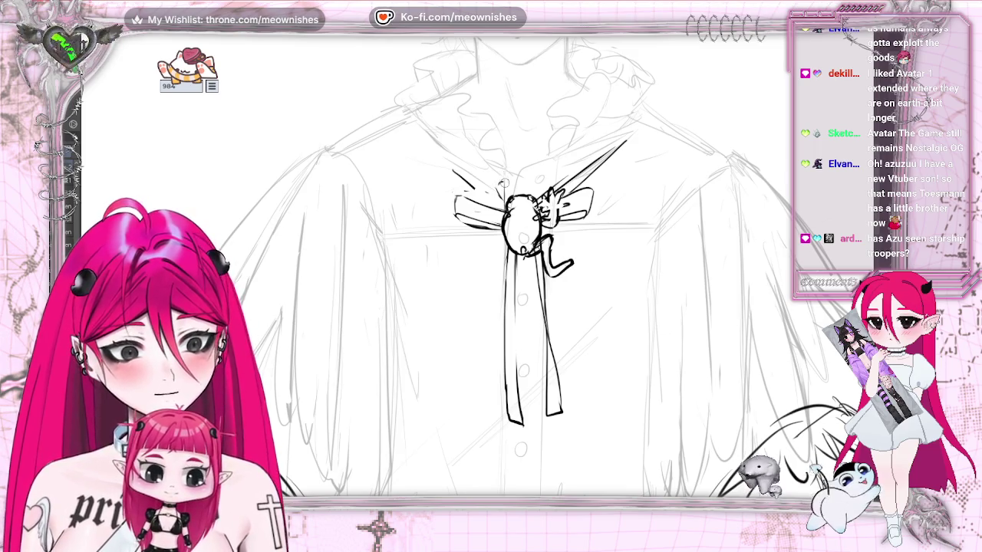
{"action": "left_click_drag", "start_coordinate": [500, 184], "coordinate": [501, 198]}
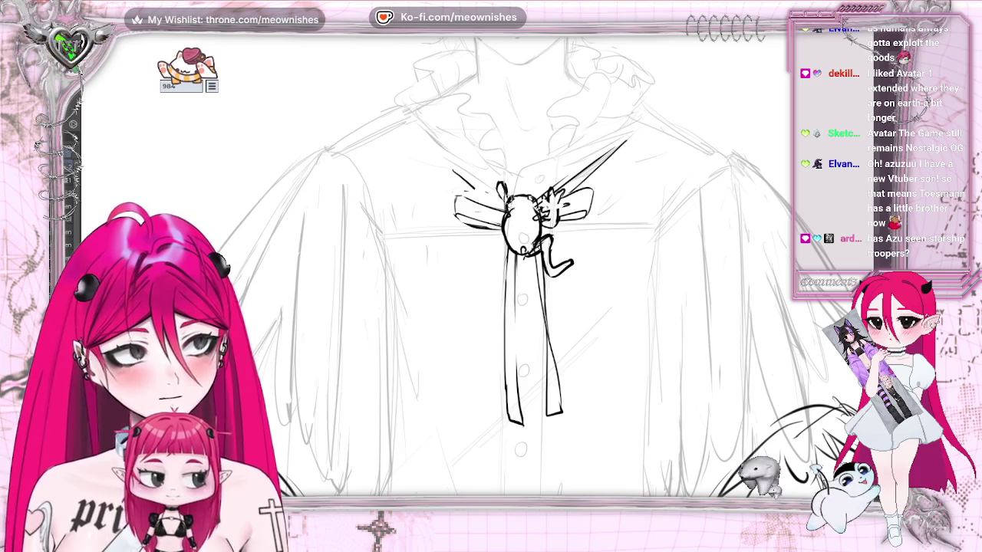
{"action": "key", "text": "ctrl+minus"}
{"action": "key", "text": "ctrl+minus"}
{"action": "key", "text": "ctrl+minus"}
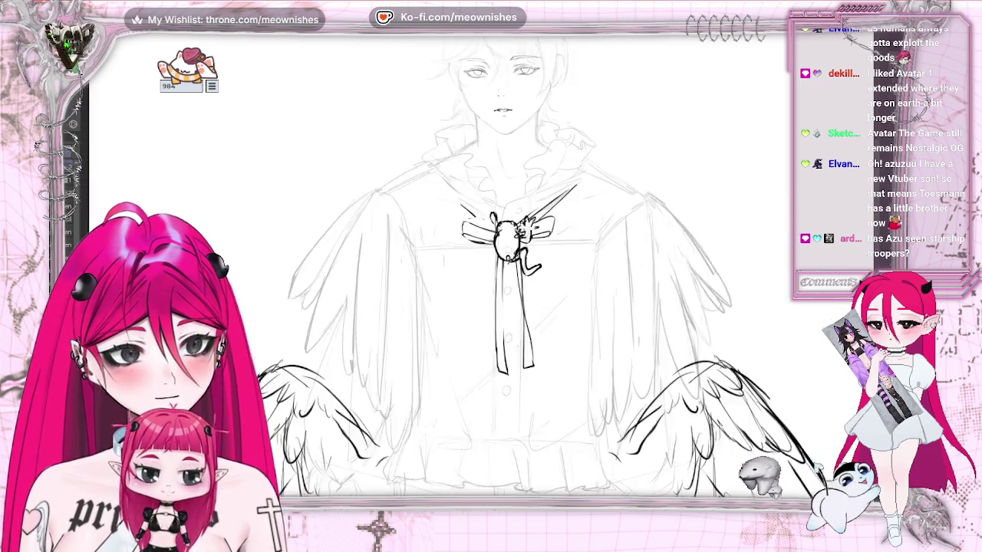
{"action": "key", "text": "ctrl+minus"}
{"action": "key", "text": "ctrl+plus"}
{"action": "key", "text": "ctrl+plus"}
{"action": "key", "text": "ctrl+plus"}
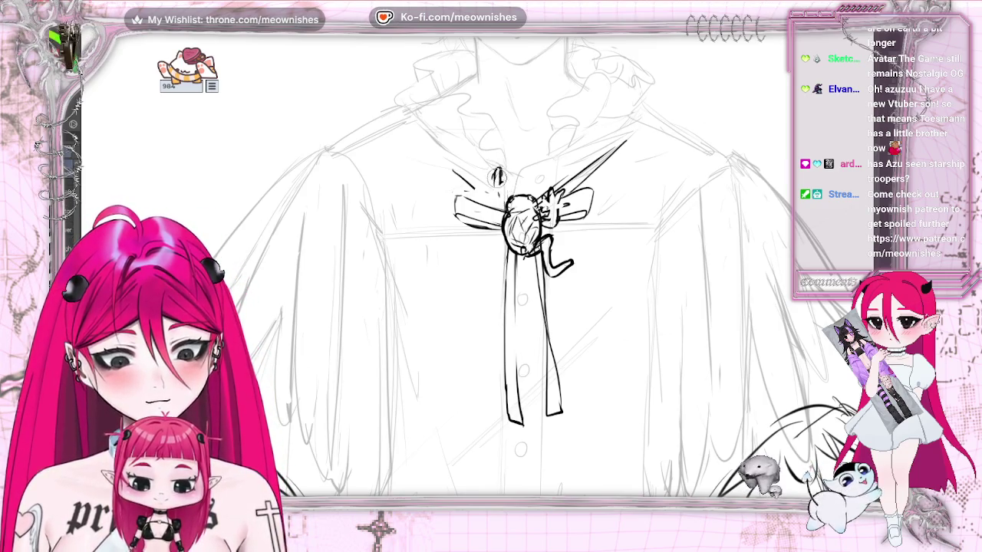
{"action": "key", "text": "ctrl+z"}
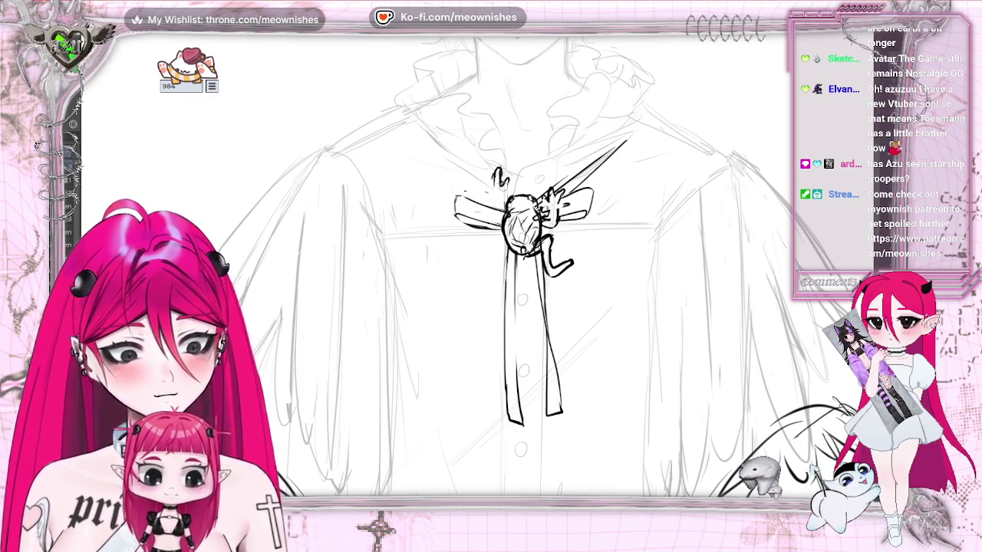
{"action": "left_click_drag", "start_coordinate": [497, 175], "coordinate": [486, 184]}
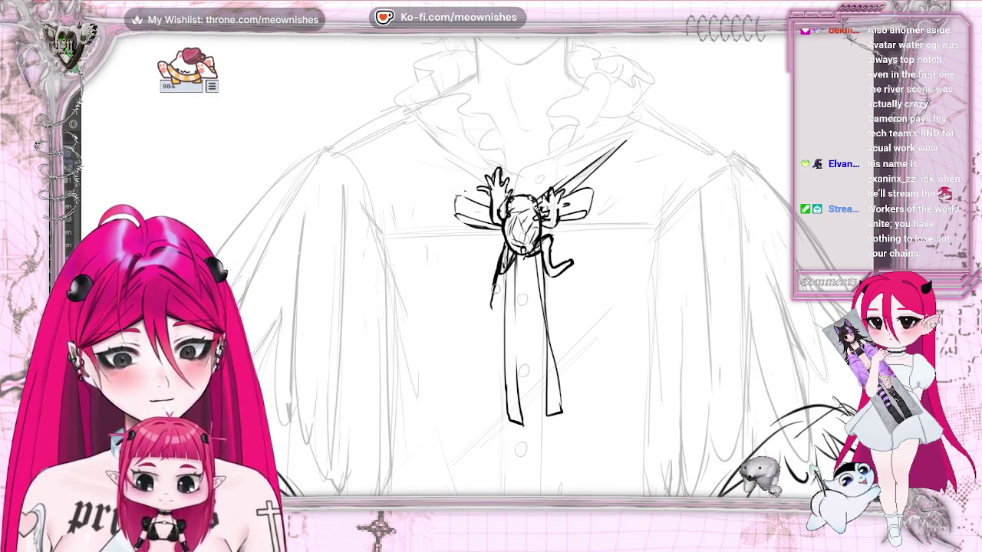
Step: Draw two strokes extending the creature's limb down the ribbon's left edge
{"action": "left_click_drag", "start_coordinate": [495, 309], "coordinate": [483, 322]}
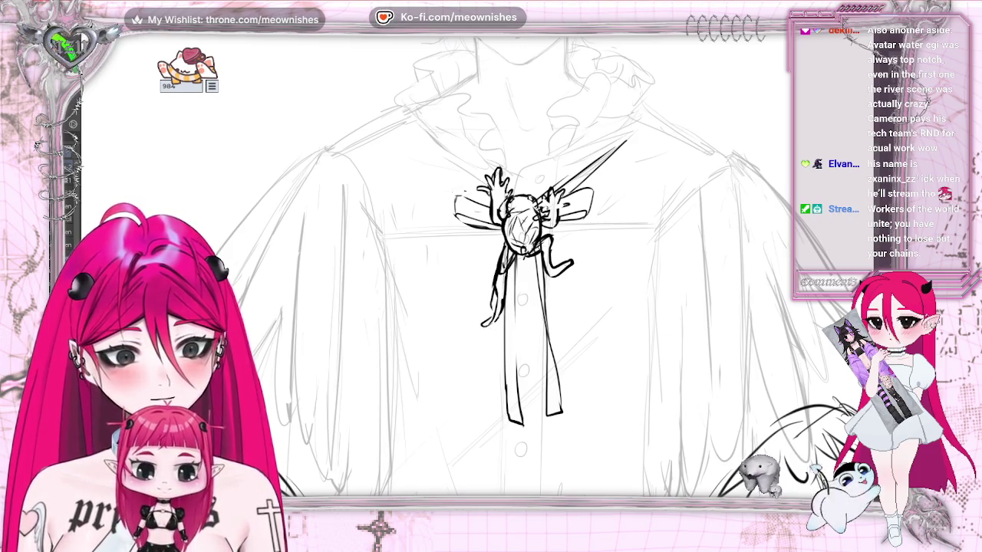
{"action": "scroll", "coordinate": [478, 281], "scroll_direction": "down", "scroll_amount": 5}
{"action": "scroll", "coordinate": [479, 278], "scroll_direction": "up", "scroll_amount": 2}
{"action": "scroll", "coordinate": [479, 278], "scroll_direction": "up", "scroll_amount": 3}
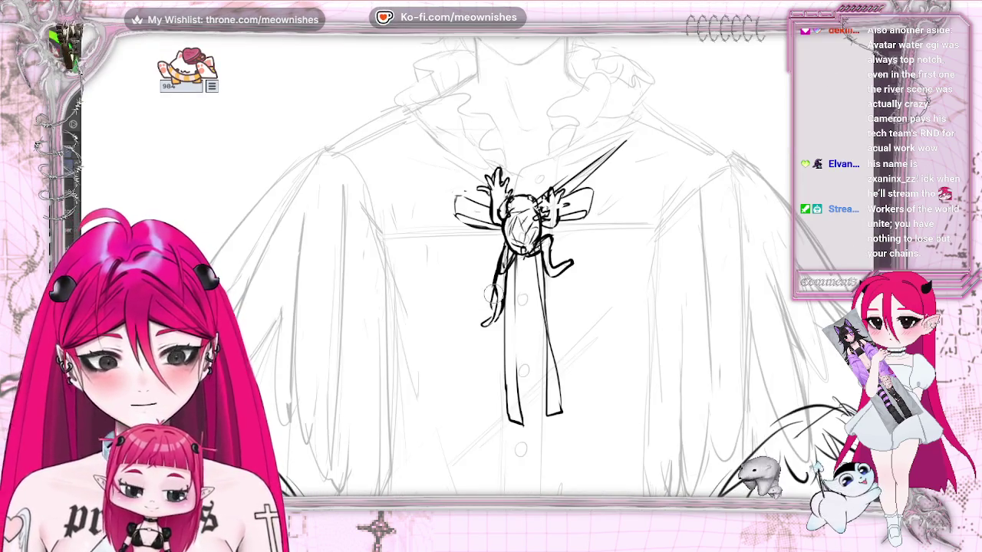
{"action": "left_click_drag", "start_coordinate": [503, 269], "coordinate": [495, 290]}
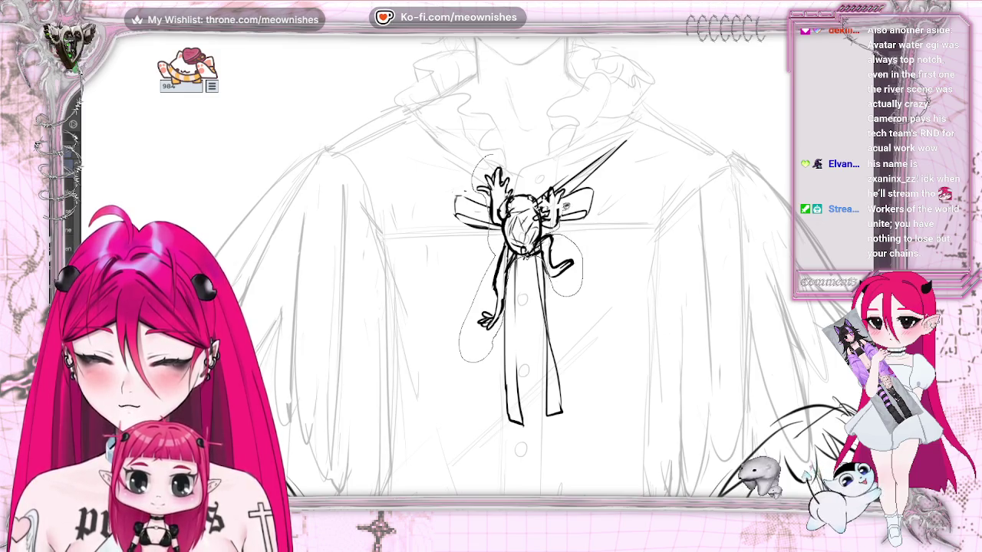
Step: Scale the brooch creature down to about 70% and zoom out to check the sheet
{"action": "left_click_drag", "start_coordinate": [475, 165], "coordinate": [491, 154]}
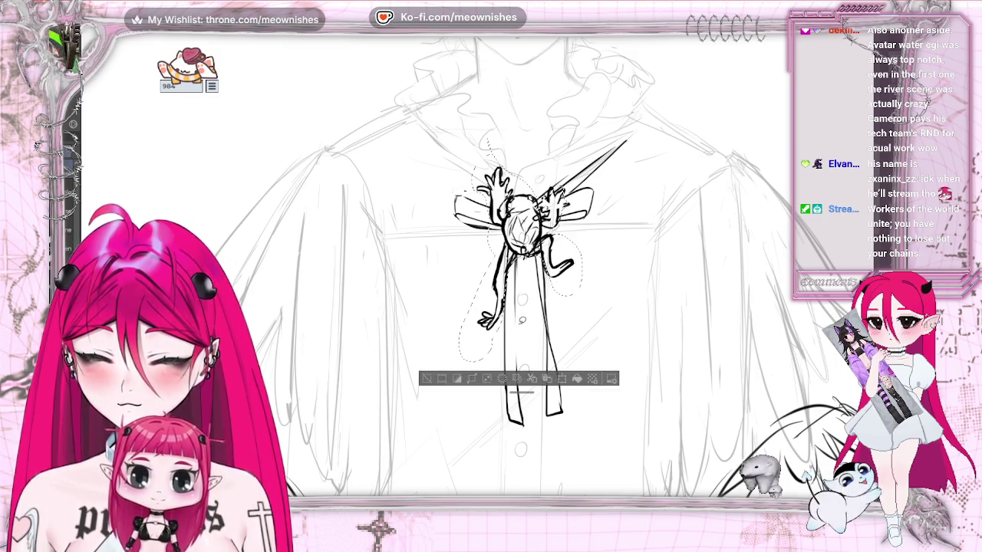
{"action": "left_click", "coordinate": [530, 382]}
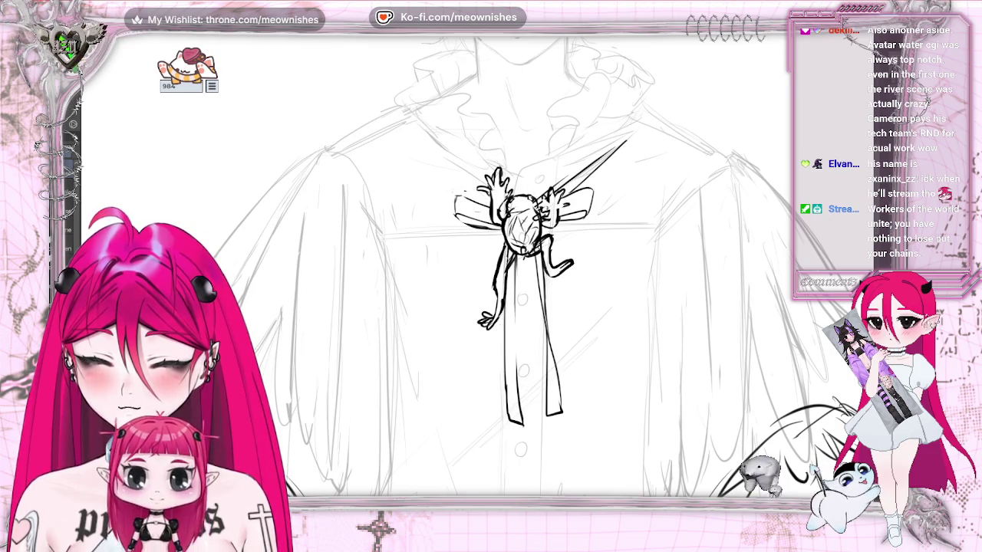
{"action": "key", "text": "ctrl+t"}
{"action": "left_click_drag", "start_coordinate": [575, 164], "coordinate": [557, 187]}
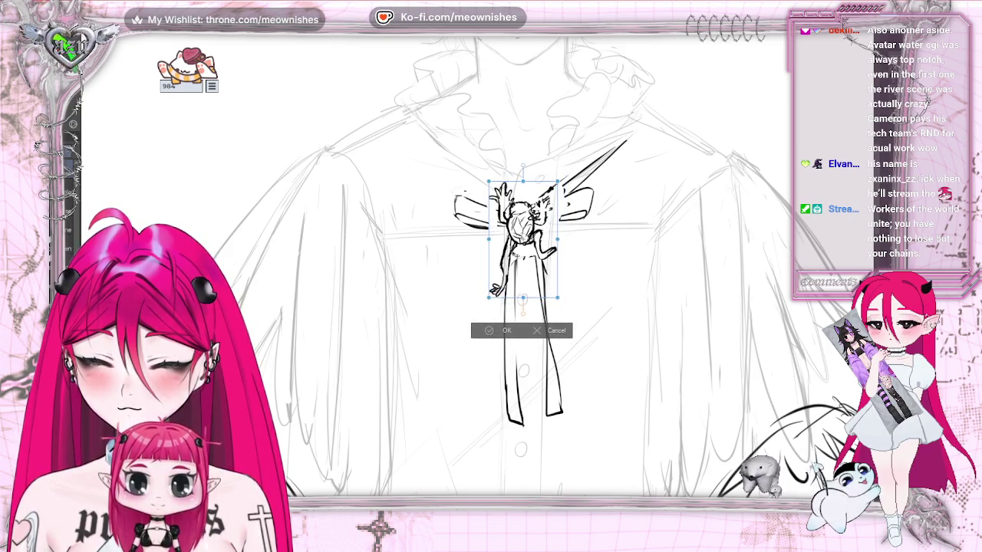
{"action": "key", "text": "Return"}
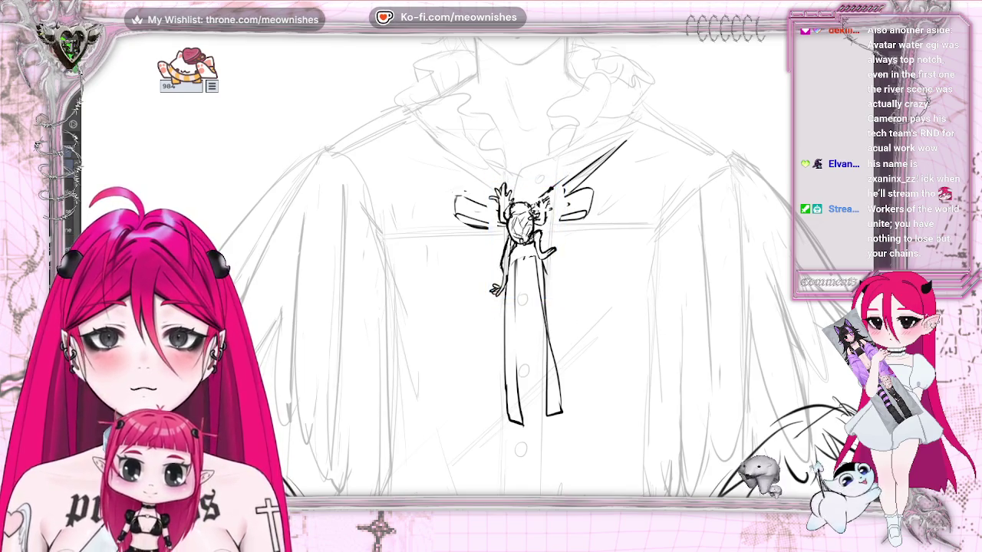
{"action": "scroll", "coordinate": [471, 332], "scroll_direction": "down", "scroll_amount": 5}
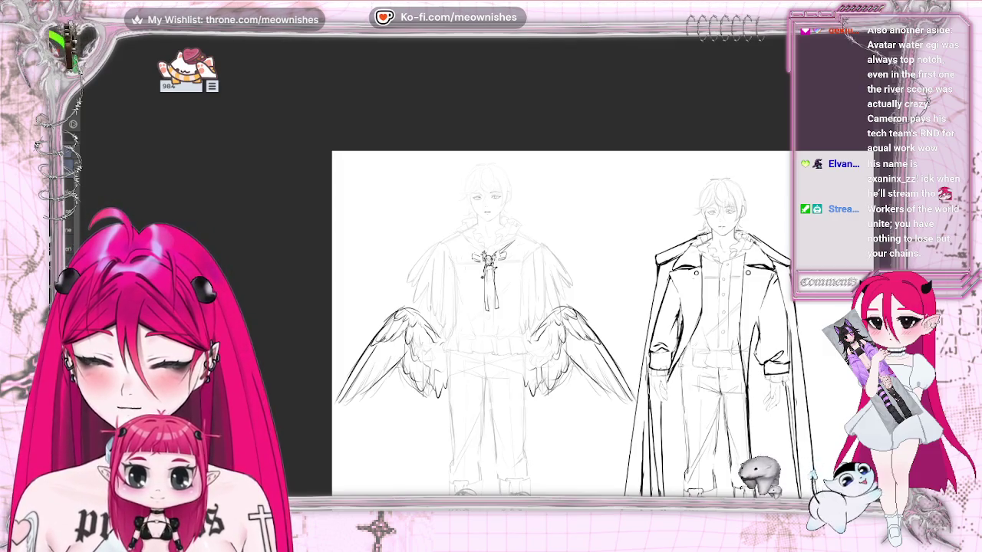
{"action": "scroll", "coordinate": [477, 268], "scroll_direction": "down", "scroll_amount": 2}
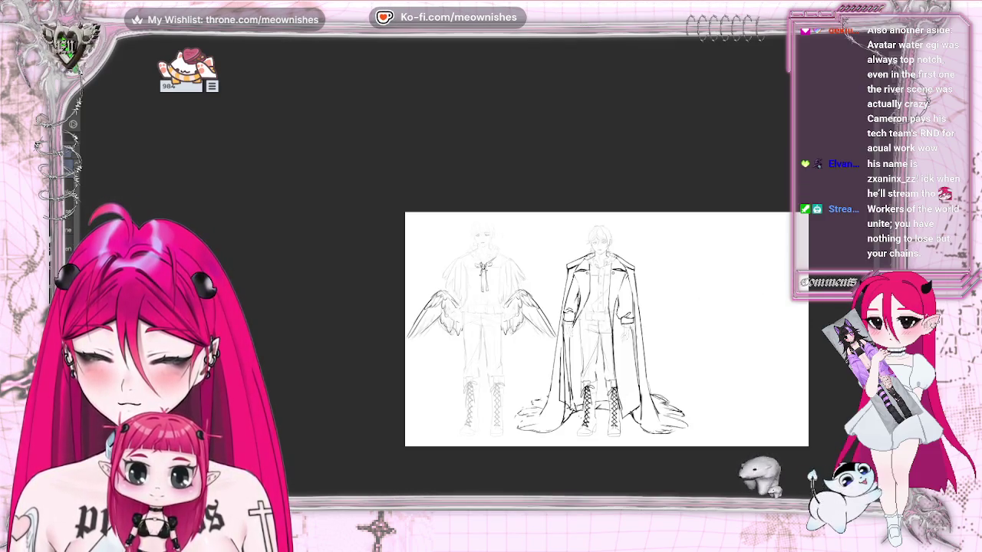
{"action": "scroll", "coordinate": [518, 230], "scroll_direction": "up", "scroll_amount": 6}
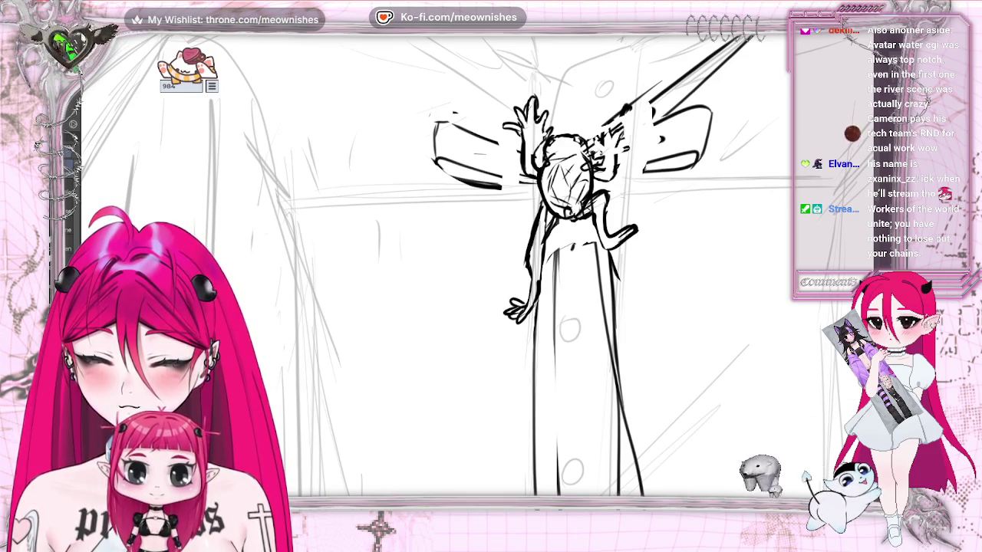
{"action": "scroll", "coordinate": [518, 230], "scroll_direction": "down", "scroll_amount": 2}
{"action": "scroll", "coordinate": [518, 230], "scroll_direction": "down", "scroll_amount": 1}
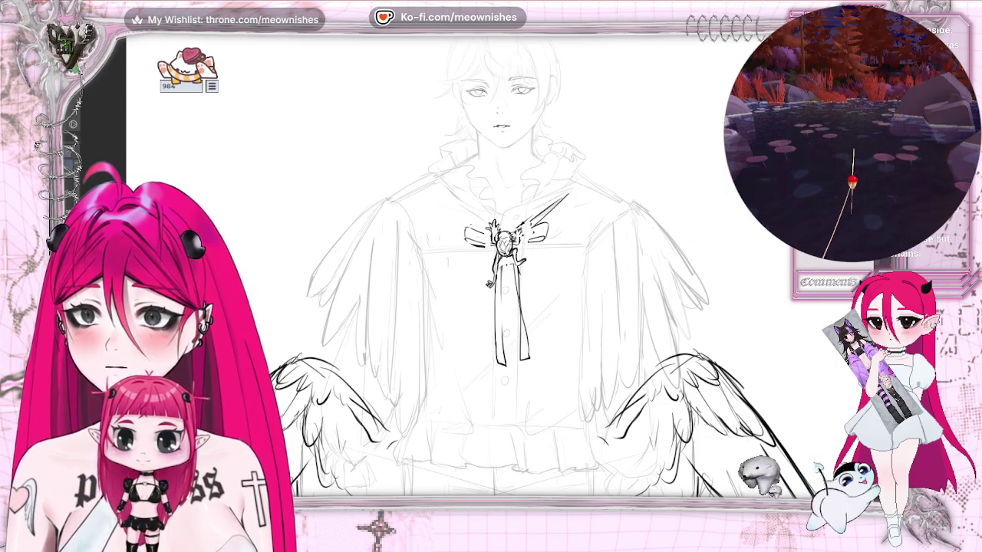
Step: On a mirrored view, ink a ribbon tie running up from the bow plus a short cross stroke
{"action": "key", "text": "ctrl+plus"}
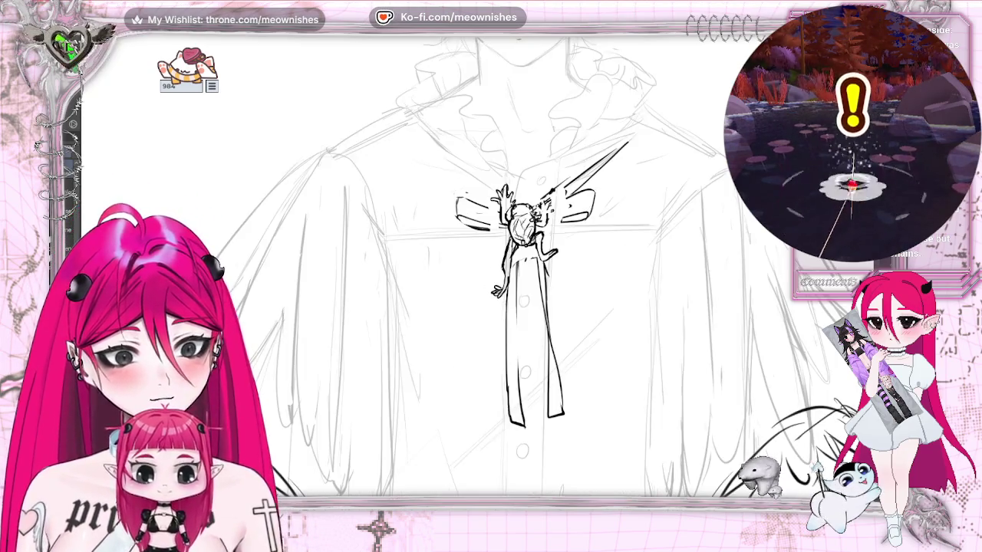
{"action": "key", "text": "ctrl+plus"}
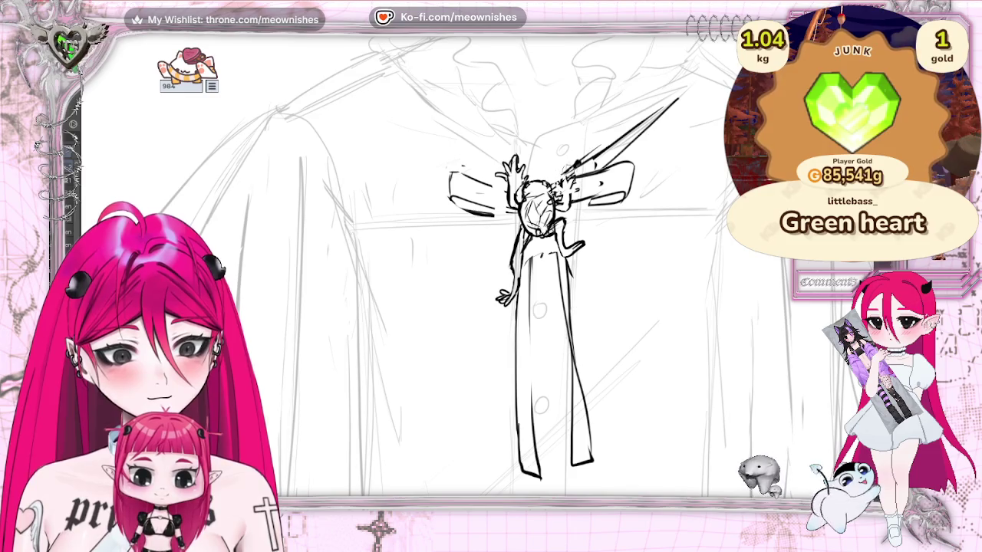
{"action": "key", "text": "m"}
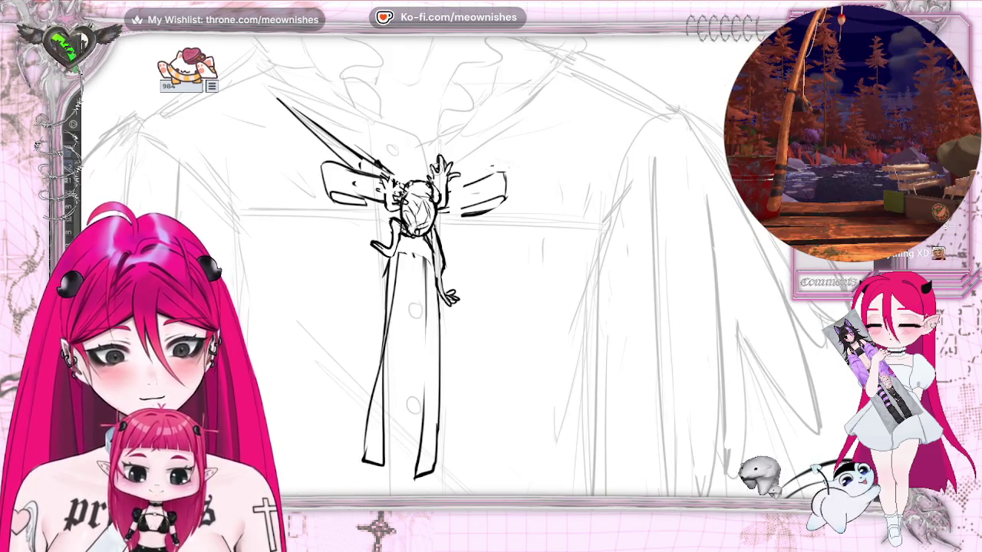
{"action": "left_click_drag", "start_coordinate": [444, 158], "coordinate": [508, 106]}
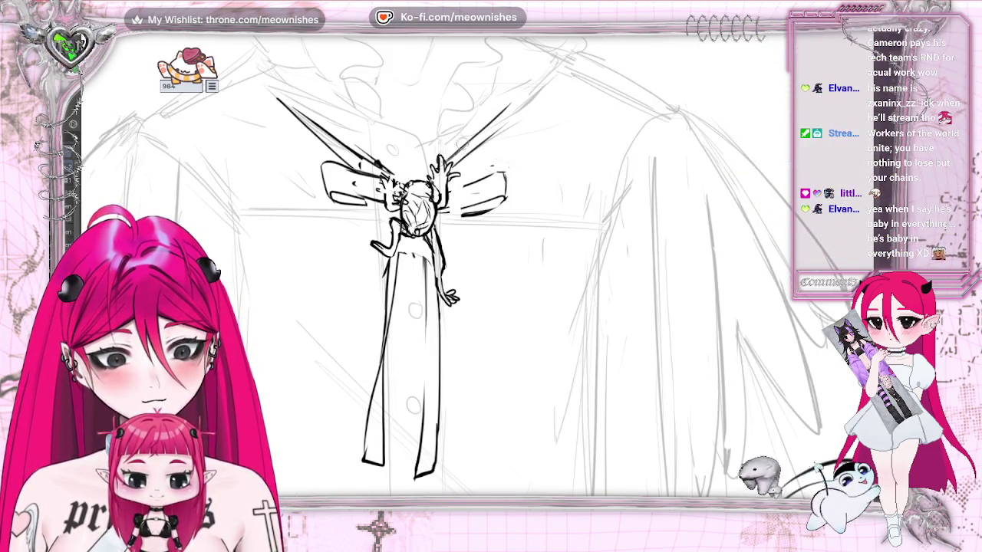
{"action": "left_click_drag", "start_coordinate": [420, 181], "coordinate": [465, 147]}
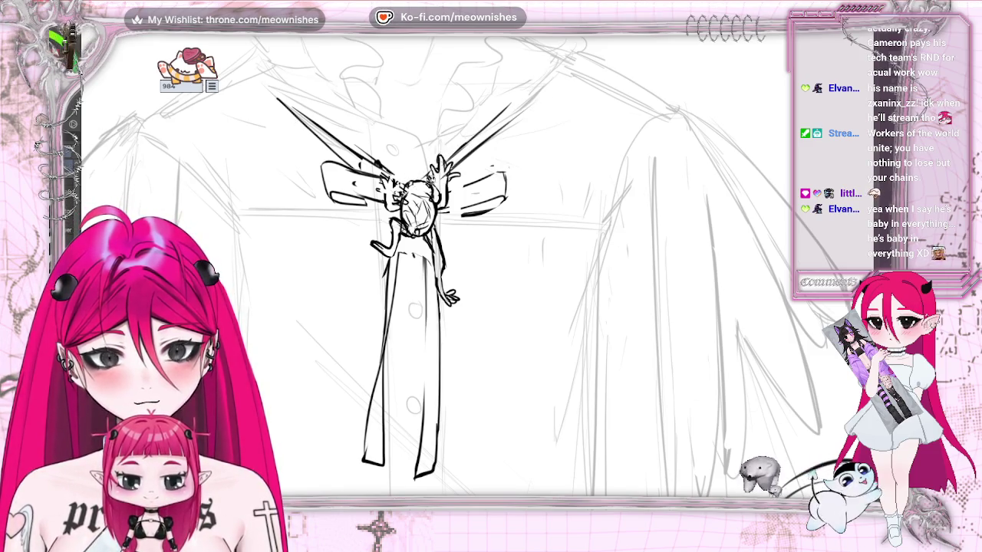
{"action": "key", "text": "h"}
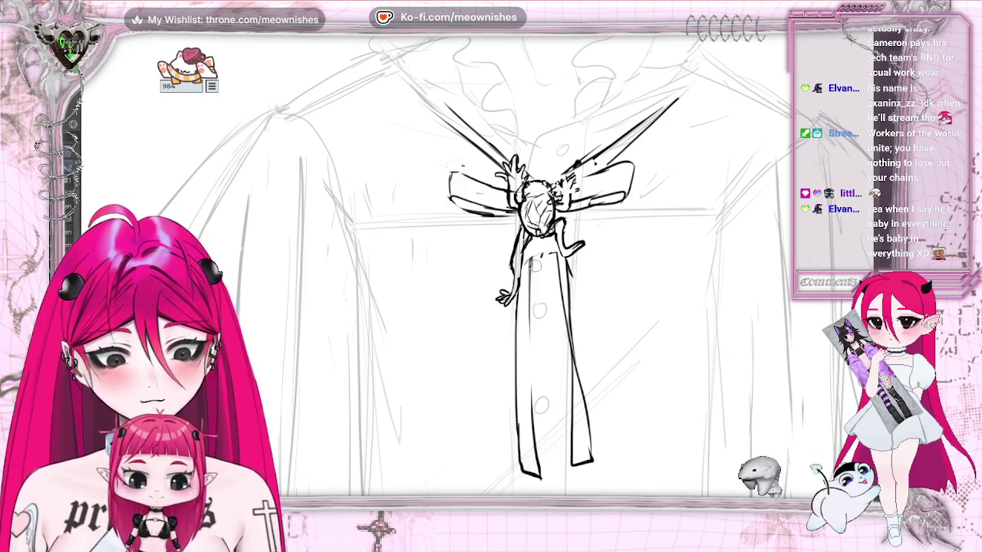
{"action": "left_click_drag", "start_coordinate": [552, 244], "coordinate": [558, 276]}
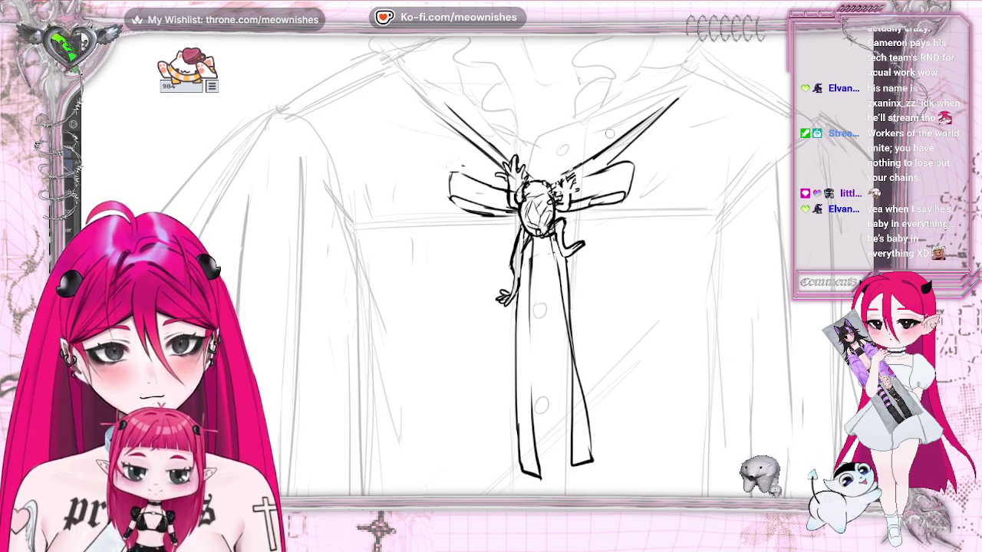
Step: Ink both edges of the right ribbon strand and extend it further outward
{"action": "key", "text": "h"}
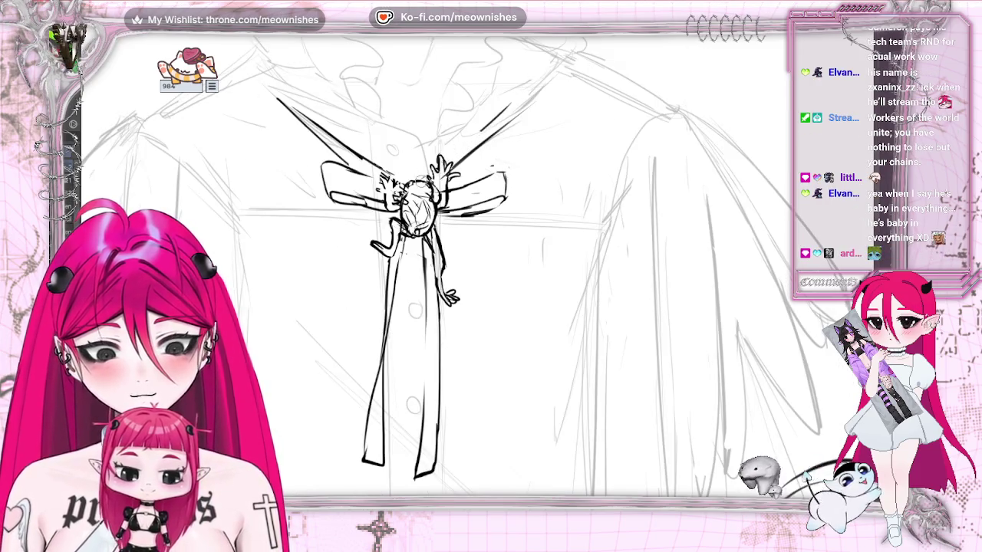
{"action": "left_click_drag", "start_coordinate": [438, 163], "coordinate": [494, 117]}
{"action": "left_click_drag", "start_coordinate": [447, 159], "coordinate": [511, 99]}
{"action": "left_click_drag", "start_coordinate": [444, 176], "coordinate": [510, 111]}
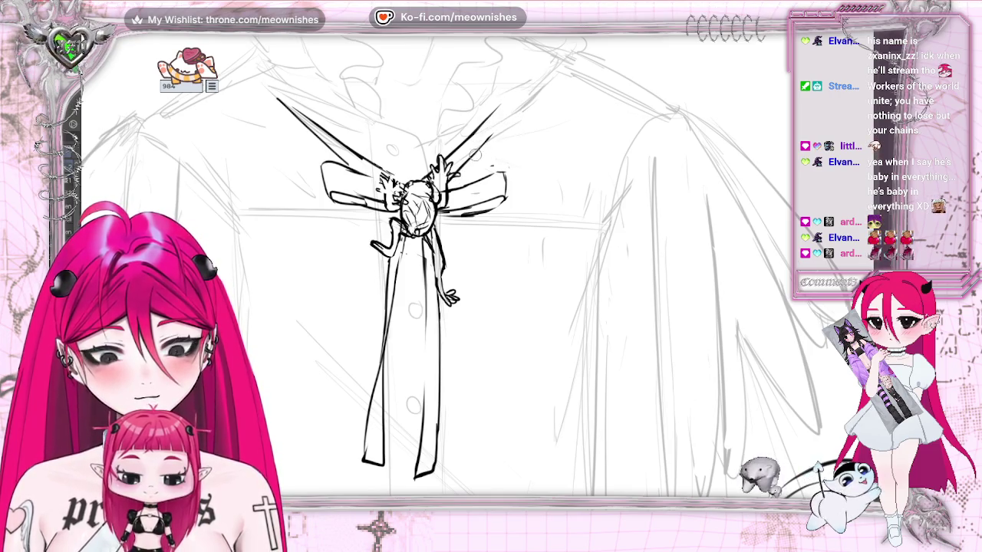
{"action": "left_click_drag", "start_coordinate": [470, 153], "coordinate": [527, 86]}
{"action": "scroll", "coordinate": [437, 265], "scroll_direction": "down", "scroll_amount": 2}
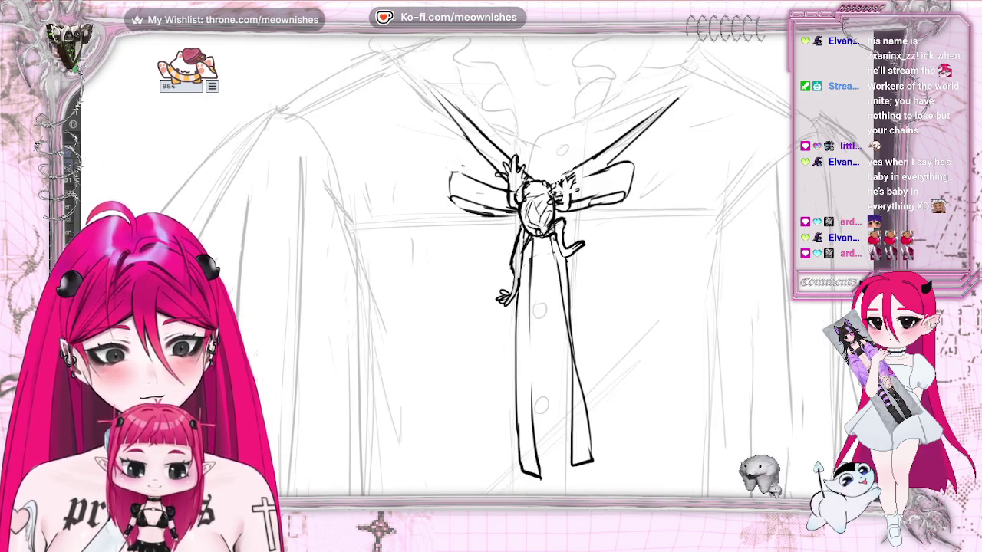
{"action": "scroll", "coordinate": [437, 264], "scroll_direction": "down", "scroll_amount": 3}
{"action": "scroll", "coordinate": [499, 230], "scroll_direction": "up", "scroll_amount": 3}
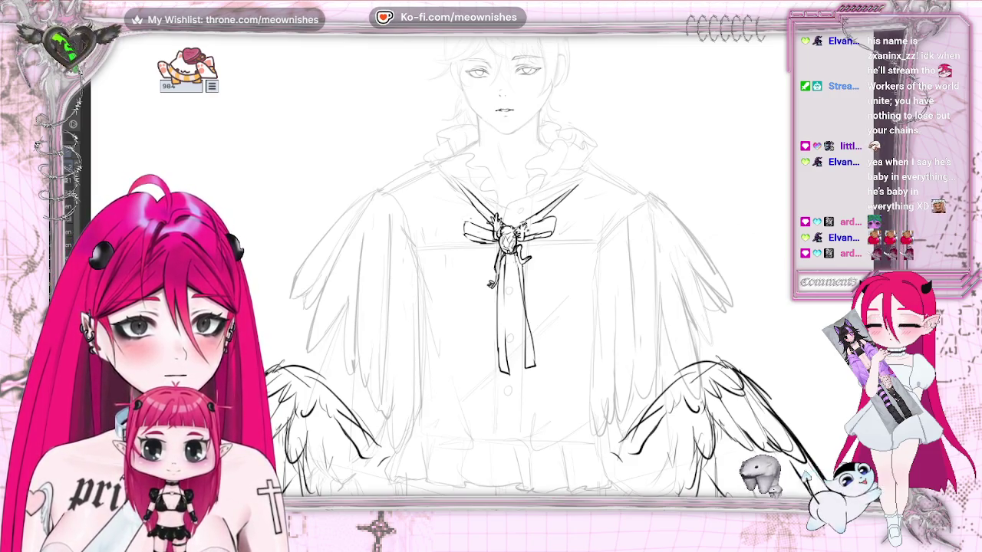
{"action": "scroll", "coordinate": [479, 273], "scroll_direction": "down", "scroll_amount": 5}
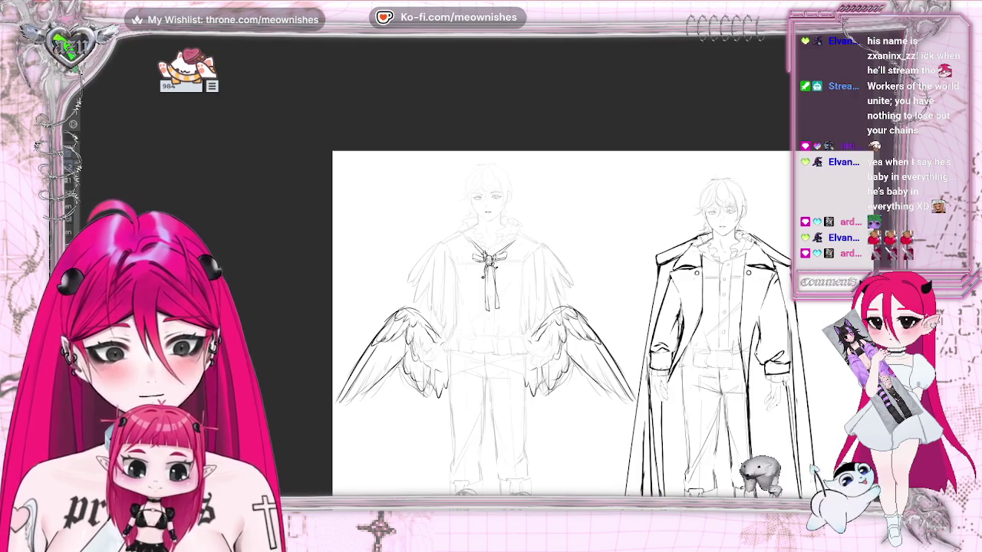
{"action": "scroll", "coordinate": [560, 322], "scroll_direction": "down", "scroll_amount": 2}
{"action": "scroll", "coordinate": [560, 322], "scroll_direction": "up", "scroll_amount": 2}
{"action": "scroll", "coordinate": [560, 322], "scroll_direction": "up", "scroll_amount": 3}
{"action": "scroll", "coordinate": [560, 322], "scroll_direction": "down", "scroll_amount": 3}
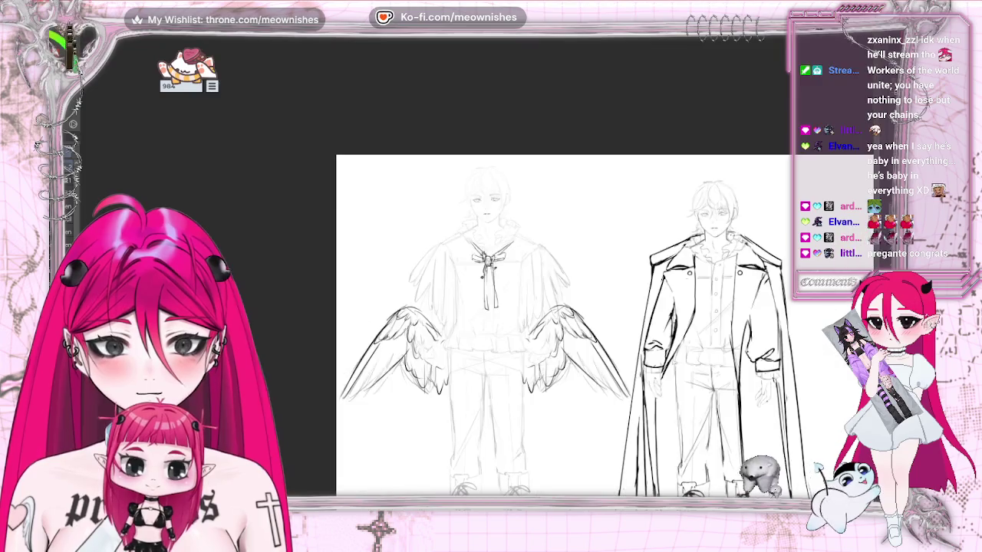
{"action": "scroll", "coordinate": [560, 322], "scroll_direction": "down", "scroll_amount": 2}
{"action": "scroll", "coordinate": [472, 274], "scroll_direction": "up", "scroll_amount": 2}
{"action": "scroll", "coordinate": [471, 273], "scroll_direction": "up", "scroll_amount": 2}
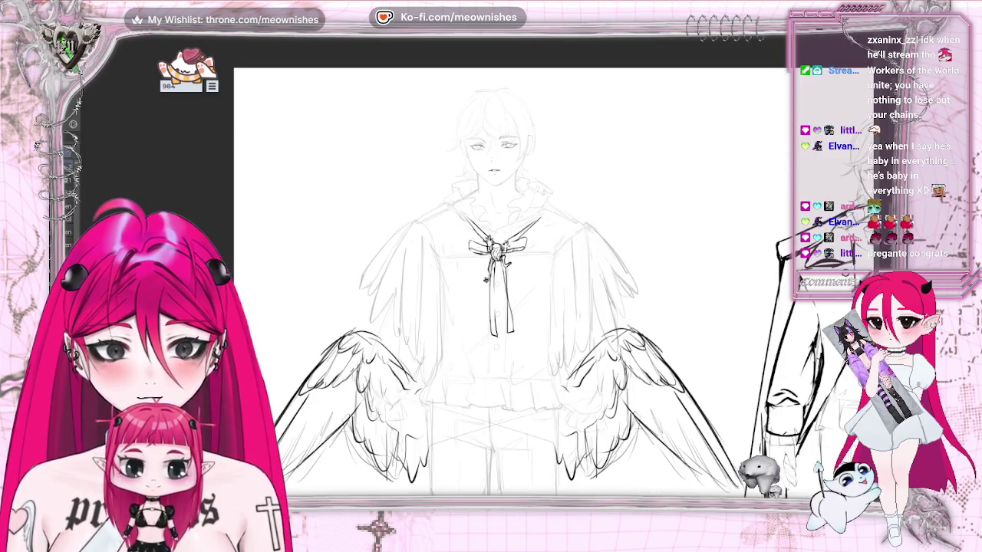
{"action": "scroll", "coordinate": [510, 276], "scroll_direction": "down", "scroll_amount": 1}
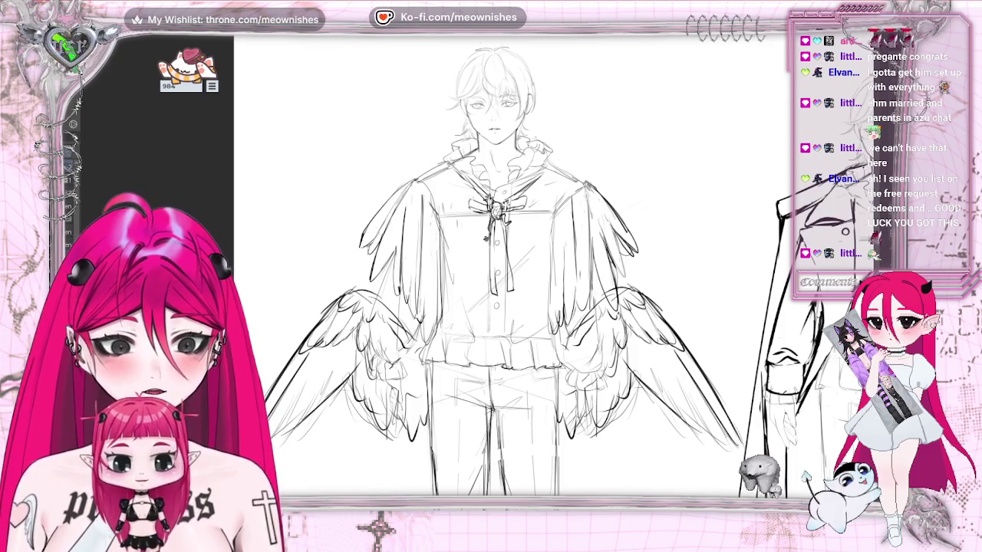
Step: Fit the whole sheet in view, then pan and zoom in on the coat figure's torso
{"action": "key", "text": "ctrl+minus"}
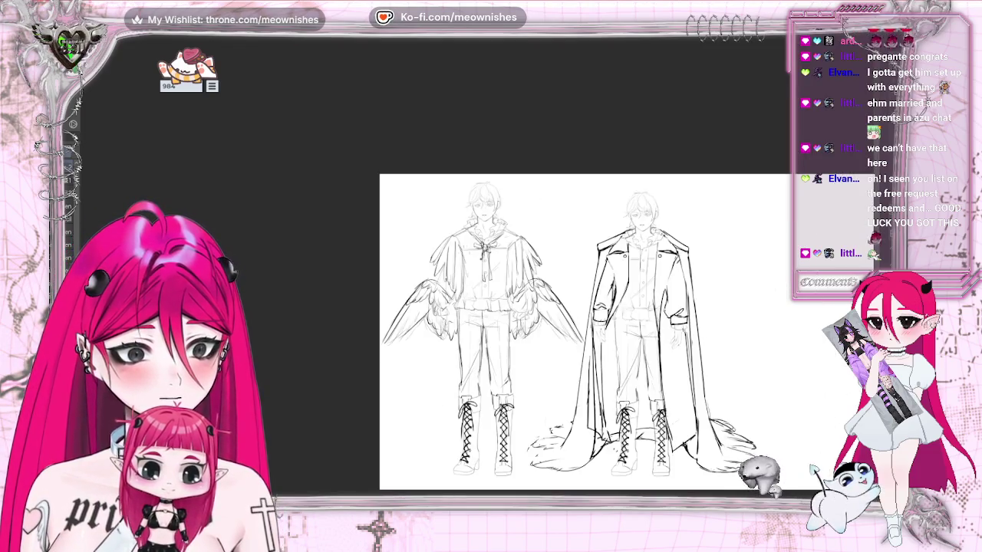
{"action": "scroll", "coordinate": [567, 318], "scroll_direction": "right", "scroll_amount": 3}
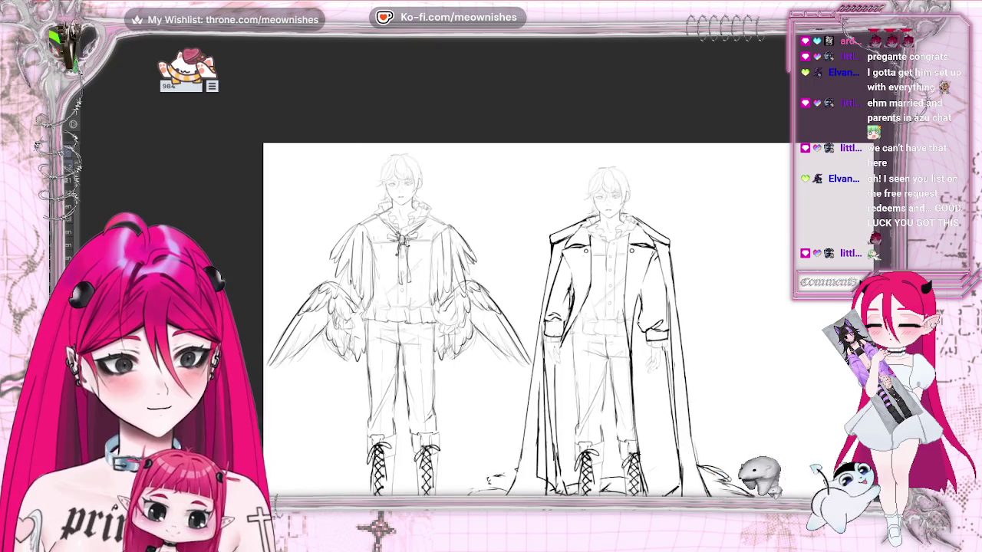
{"action": "scroll", "coordinate": [522, 318], "scroll_direction": "down", "scroll_amount": 3}
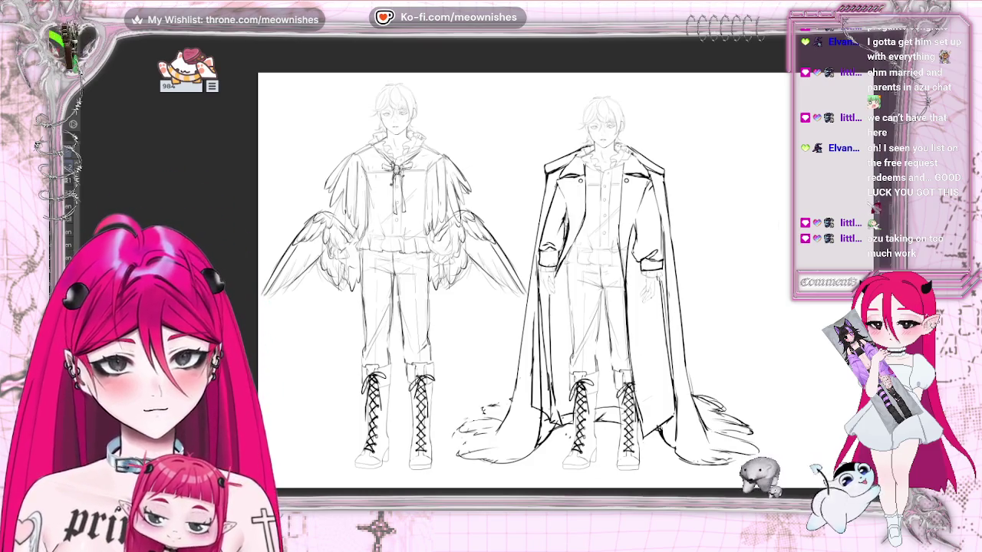
{"action": "left_click_drag", "start_coordinate": [585, 493], "coordinate": [477, 492]}
{"action": "scroll", "coordinate": [478, 269], "scroll_direction": "up", "scroll_amount": 3}
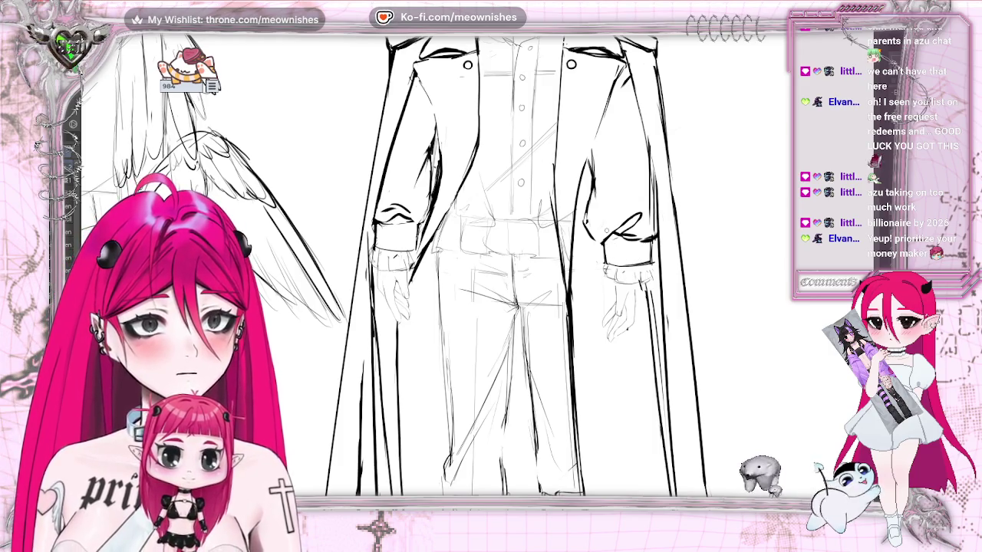
{"action": "scroll", "coordinate": [395, 266], "scroll_direction": "down", "scroll_amount": 2}
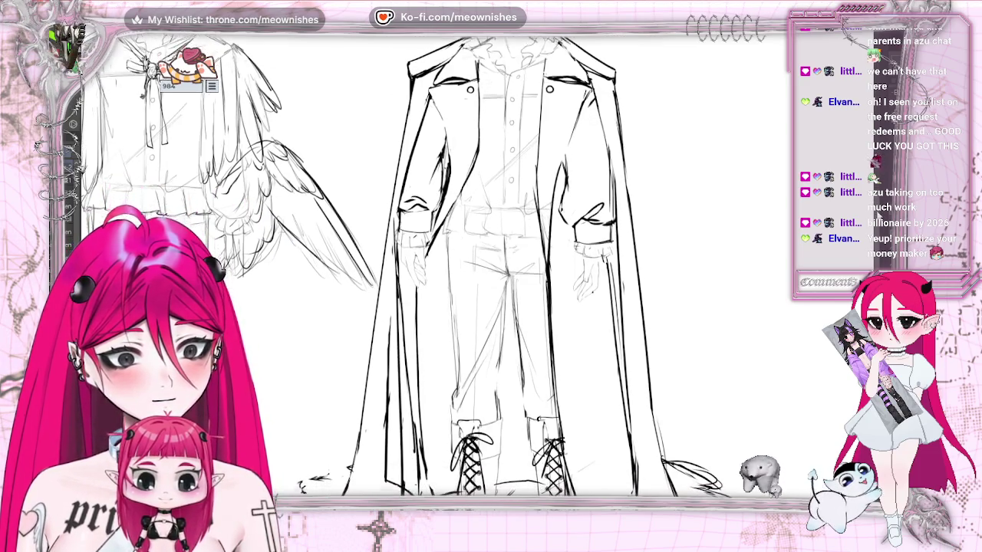
Step: Ink dark fold lines on the coat's right lapel, undoing the unwanted curly strokes
{"action": "scroll", "coordinate": [507, 269], "scroll_direction": "down", "scroll_amount": 1}
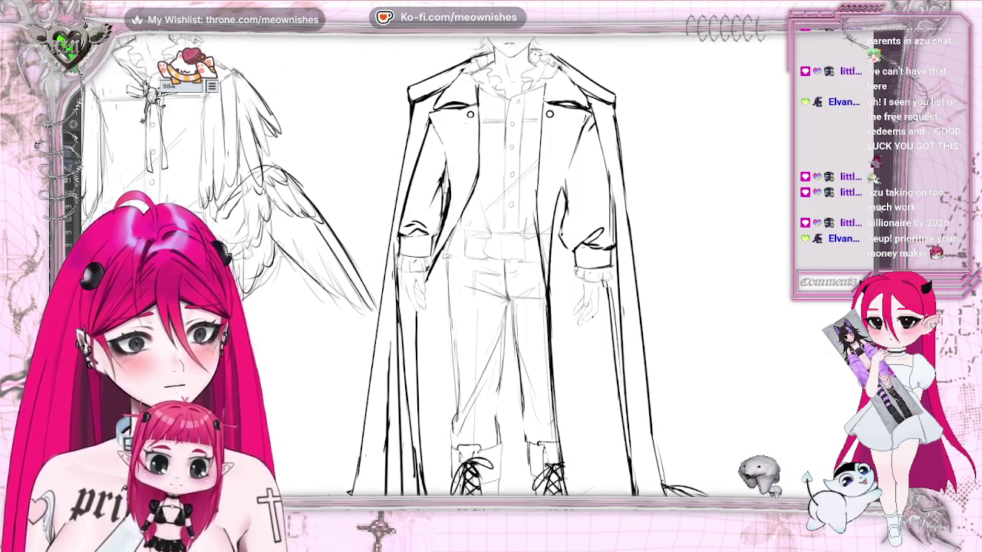
{"action": "scroll", "coordinate": [506, 269], "scroll_direction": "up", "scroll_amount": 3}
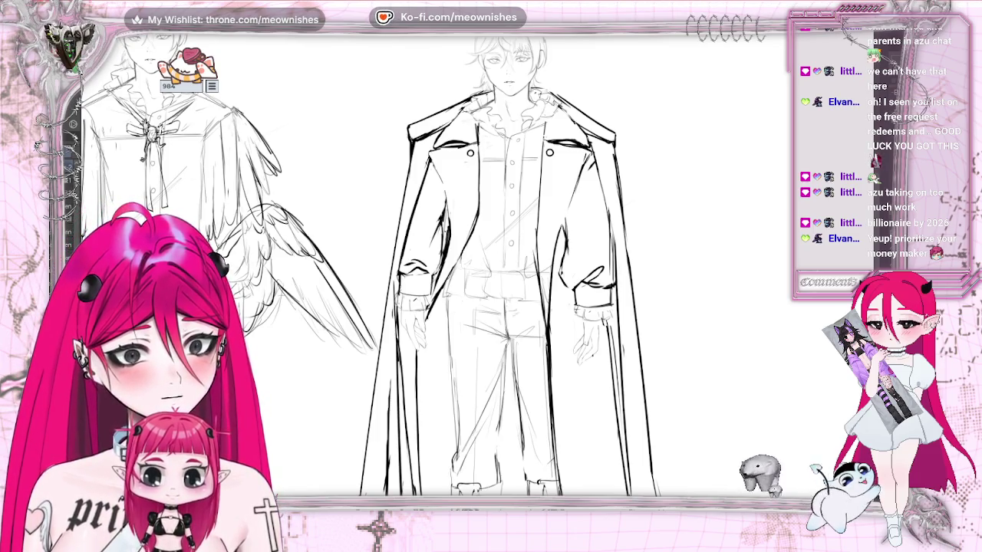
{"action": "scroll", "coordinate": [474, 276], "scroll_direction": "up", "scroll_amount": 1}
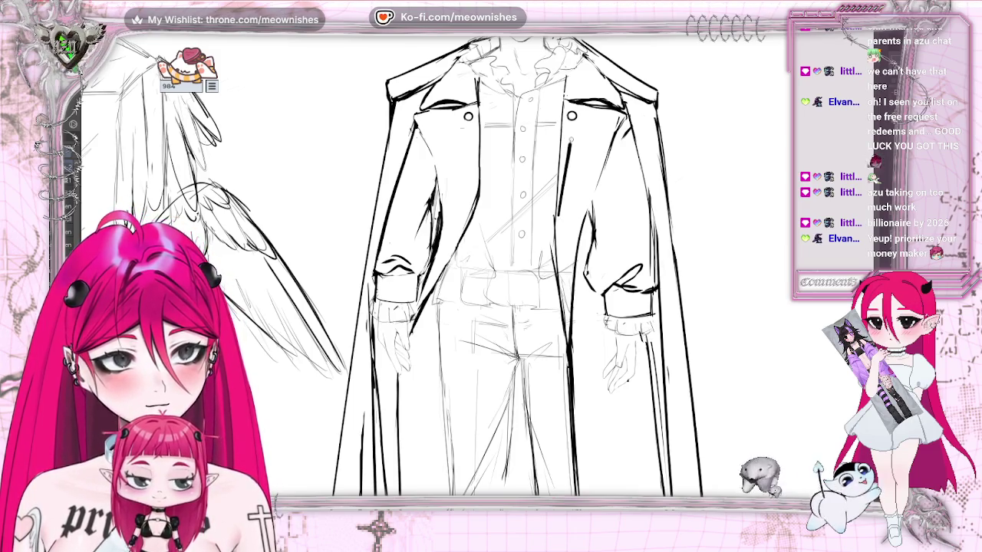
{"action": "left_click_drag", "start_coordinate": [574, 134], "coordinate": [570, 147]}
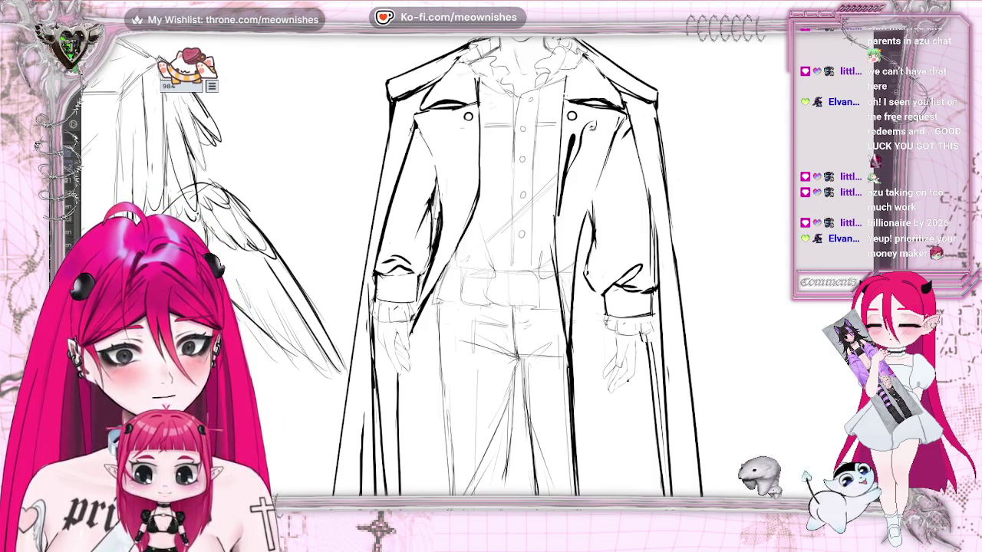
{"action": "left_click_drag", "start_coordinate": [595, 121], "coordinate": [582, 146]}
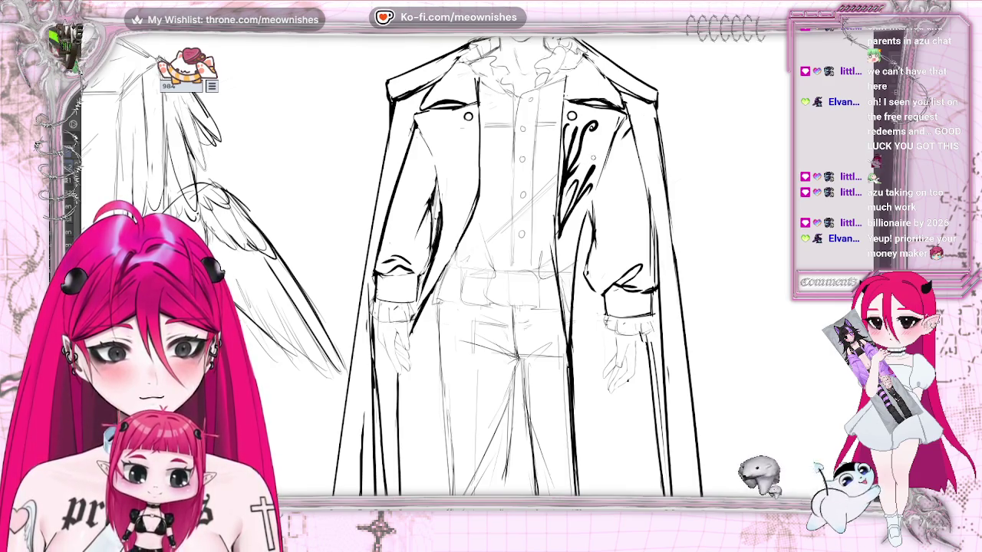
{"action": "key", "text": "ctrl+z"}
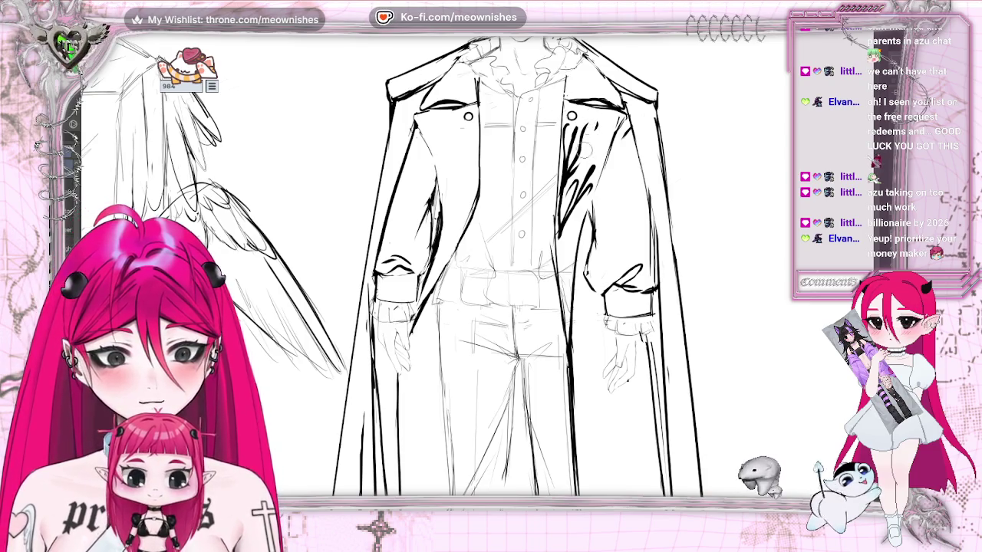
{"action": "key", "text": "ctrl+z"}
Step: Add hatching shadow strokes on the lapel, then zoom around to review the coat
{"action": "left_click_drag", "start_coordinate": [589, 137], "coordinate": [568, 176]}
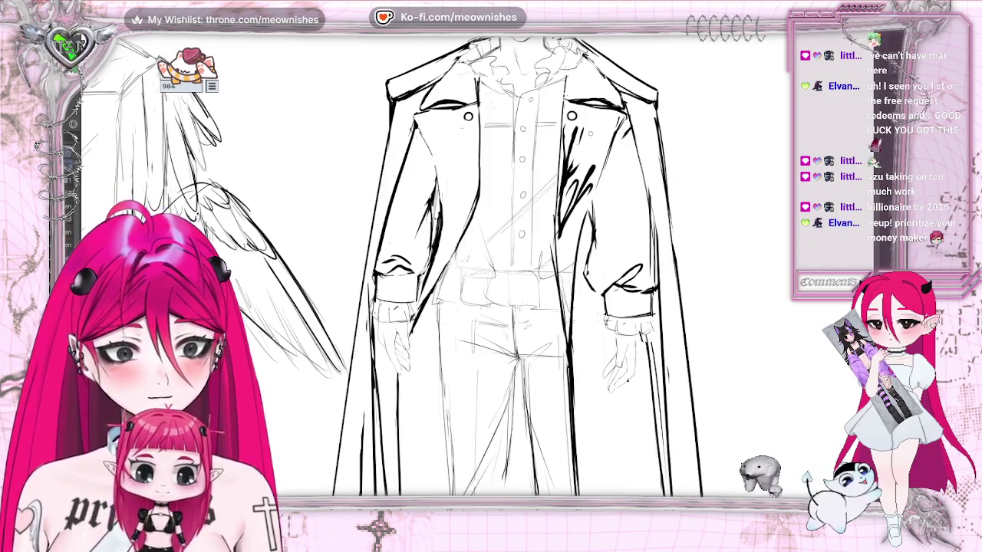
{"action": "left_click_drag", "start_coordinate": [587, 127], "coordinate": [577, 152]}
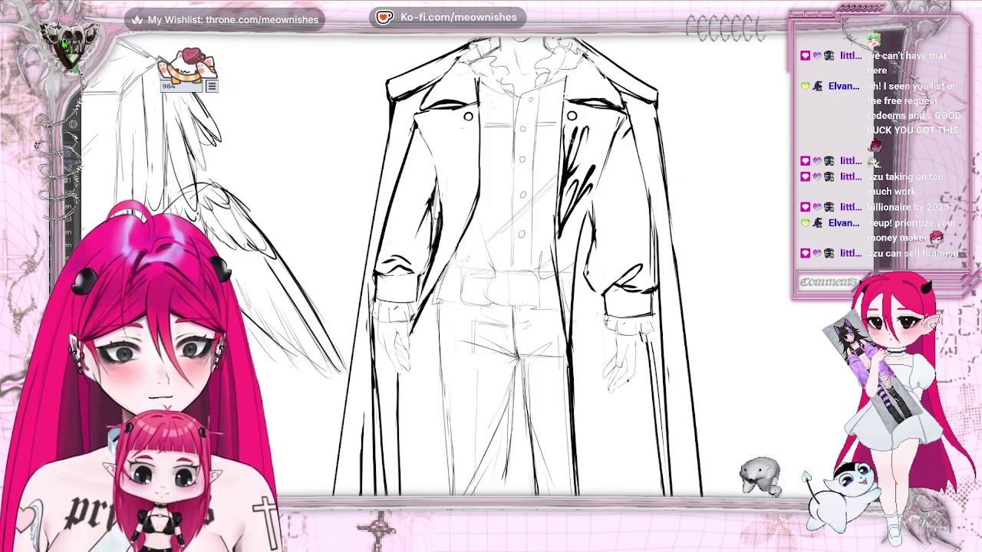
{"action": "scroll", "coordinate": [491, 261], "scroll_direction": "down", "scroll_amount": 5}
{"action": "scroll", "coordinate": [491, 261], "scroll_direction": "up", "scroll_amount": 5}
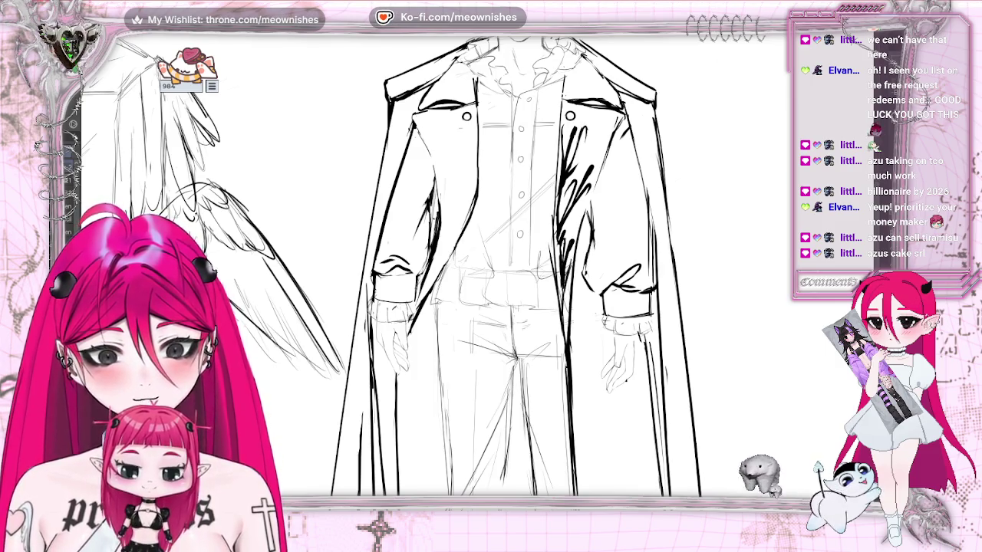
{"action": "scroll", "coordinate": [512, 265], "scroll_direction": "down", "scroll_amount": 5}
{"action": "scroll", "coordinate": [512, 264], "scroll_direction": "up", "scroll_amount": 3}
{"action": "scroll", "coordinate": [511, 264], "scroll_direction": "up", "scroll_amount": 2}
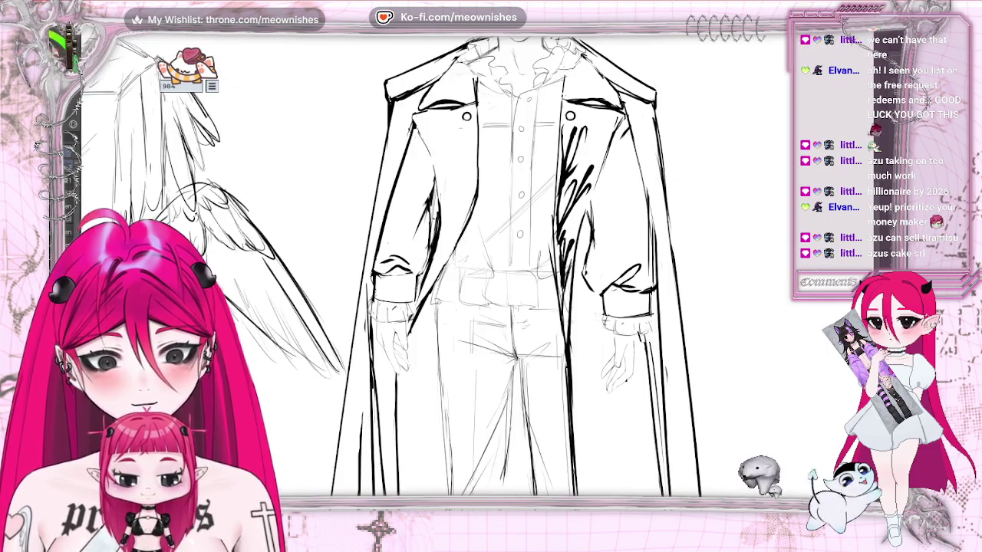
{"action": "scroll", "coordinate": [512, 264], "scroll_direction": "down", "scroll_amount": 5}
{"action": "scroll", "coordinate": [512, 265], "scroll_direction": "up", "scroll_amount": 3}
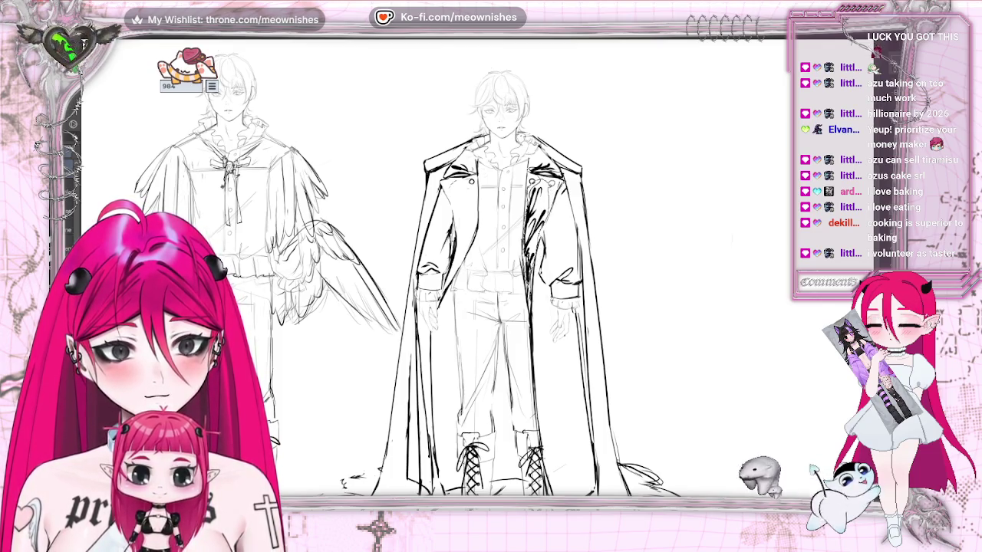
Step: Copy the dark fold strokes and place the copy on the coat's left front panel
{"action": "key", "text": "ctrl+a"}
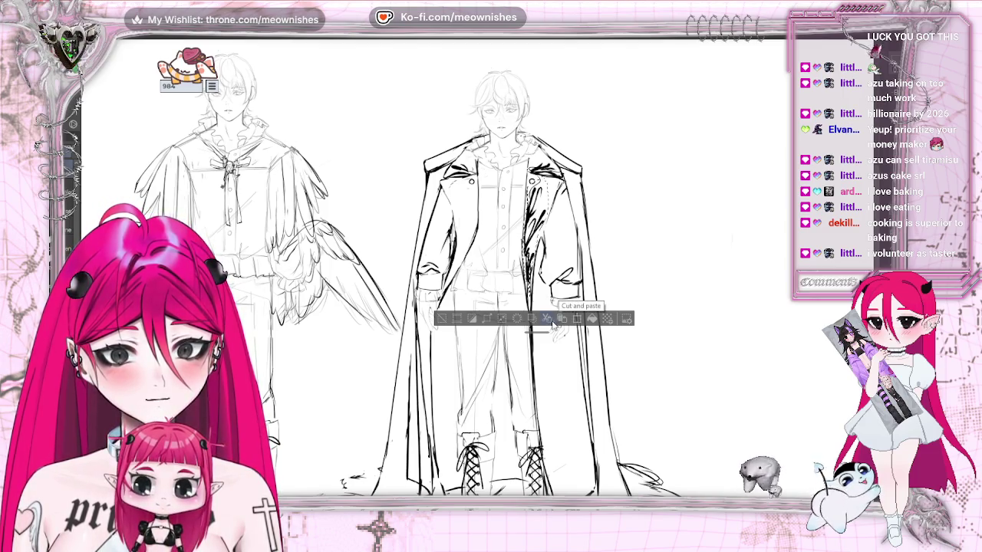
{"action": "left_click", "coordinate": [576, 318]}
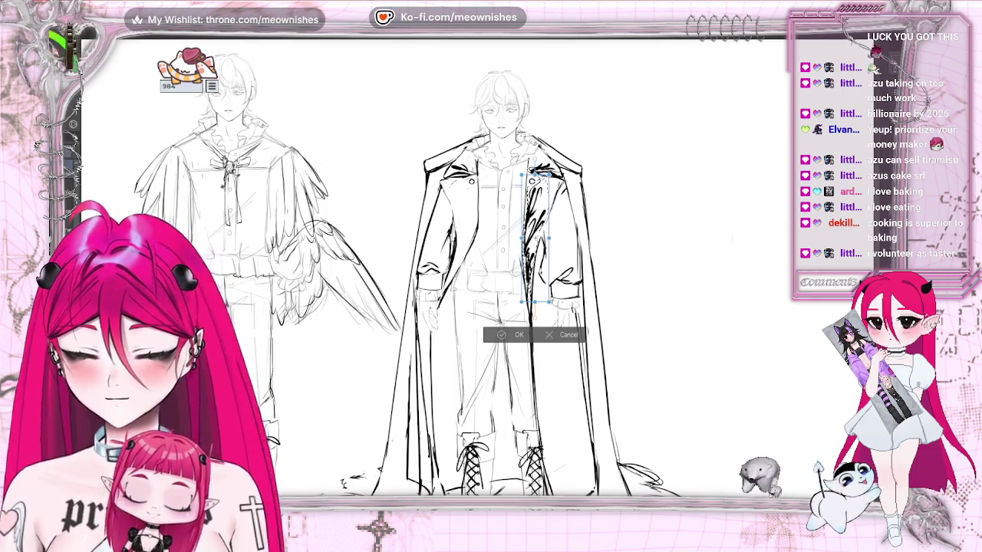
{"action": "left_click_drag", "start_coordinate": [530, 230], "coordinate": [458, 231]}
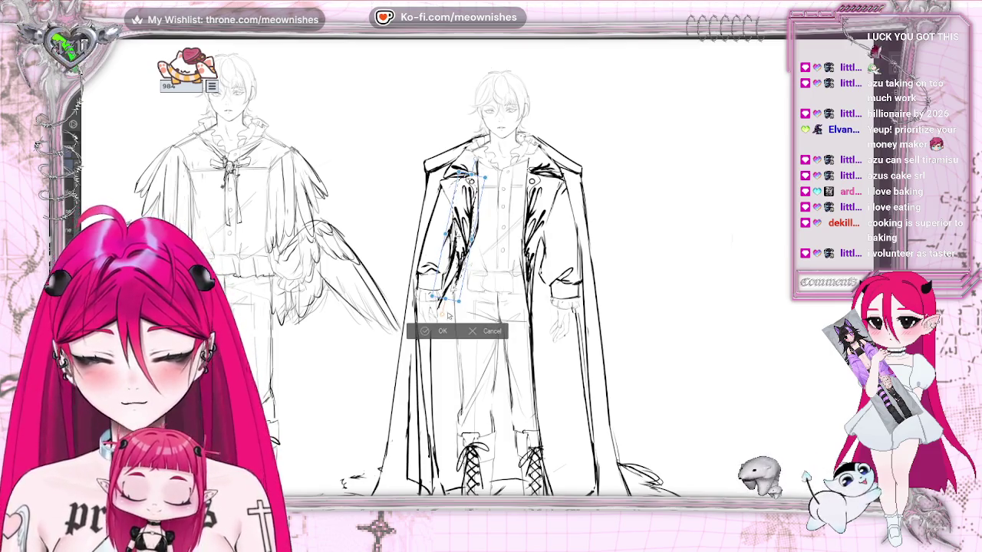
{"action": "mouse_move", "coordinate": [458, 231]}
{"action": "left_mouse_down"}
{"action": "mouse_move", "coordinate": [459, 213]}
{"action": "mouse_move", "coordinate": [441, 233]}
{"action": "left_mouse_up"}
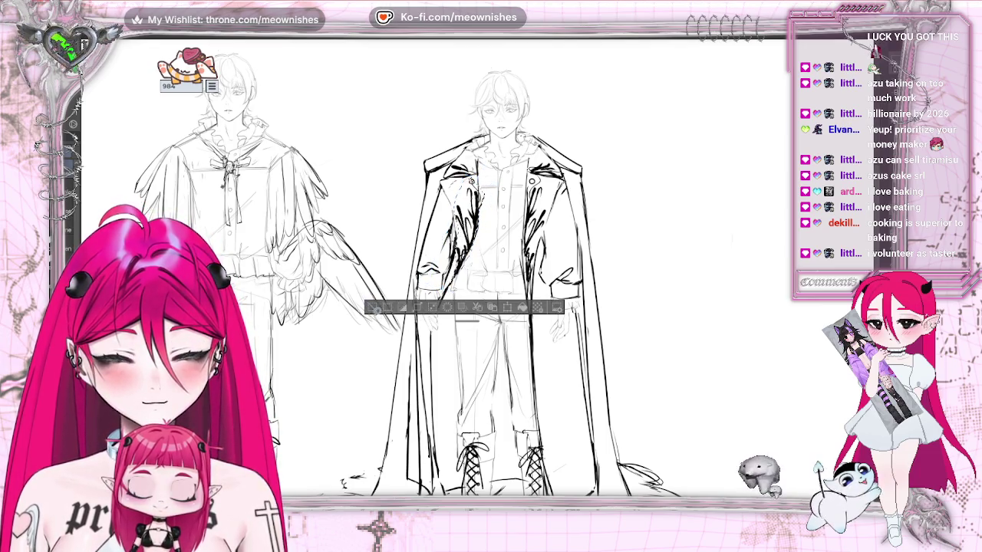
{"action": "left_click", "coordinate": [439, 311]}
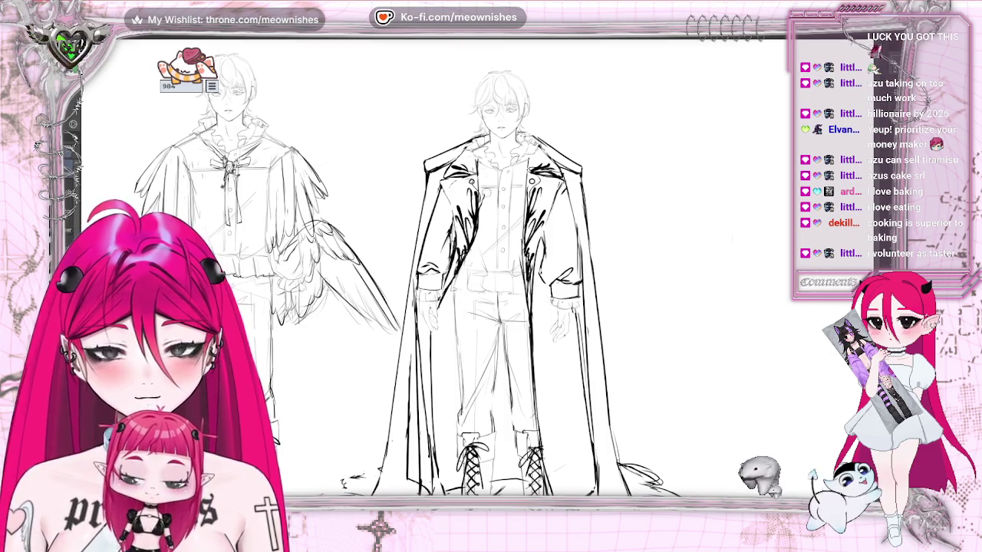
{"action": "key", "text": "ctrl+minus"}
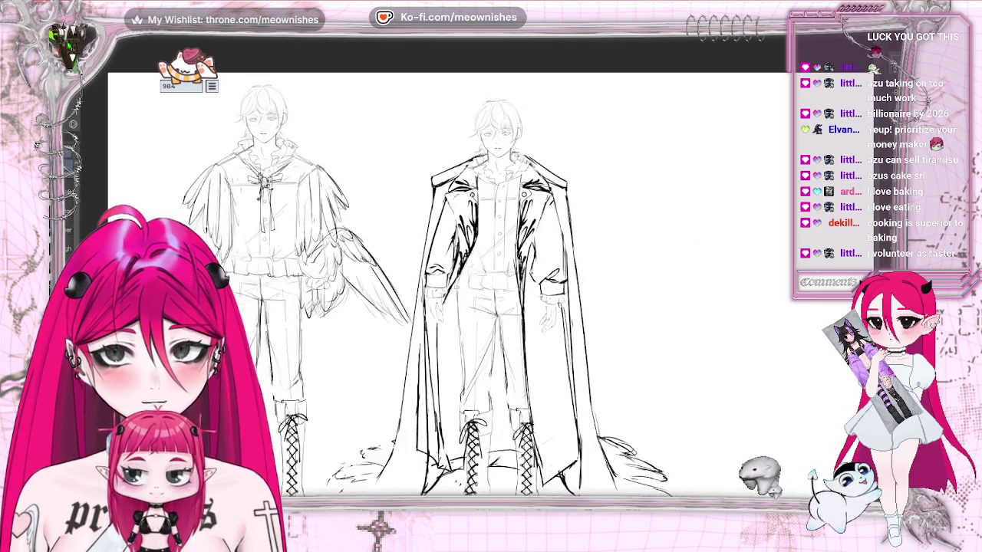
Step: Zoom and scroll around the sheet, then pan so the sketches sit further right
{"action": "key", "text": "ctrl+minus"}
{"action": "key", "text": "ctrl+plus"}
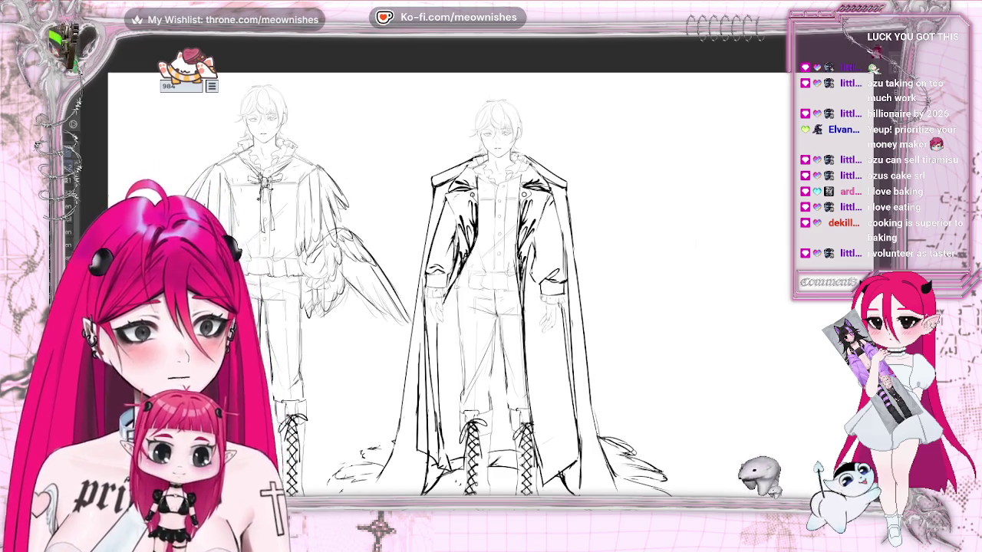
{"action": "scroll", "coordinate": [445, 269], "scroll_direction": "down", "scroll_amount": 2}
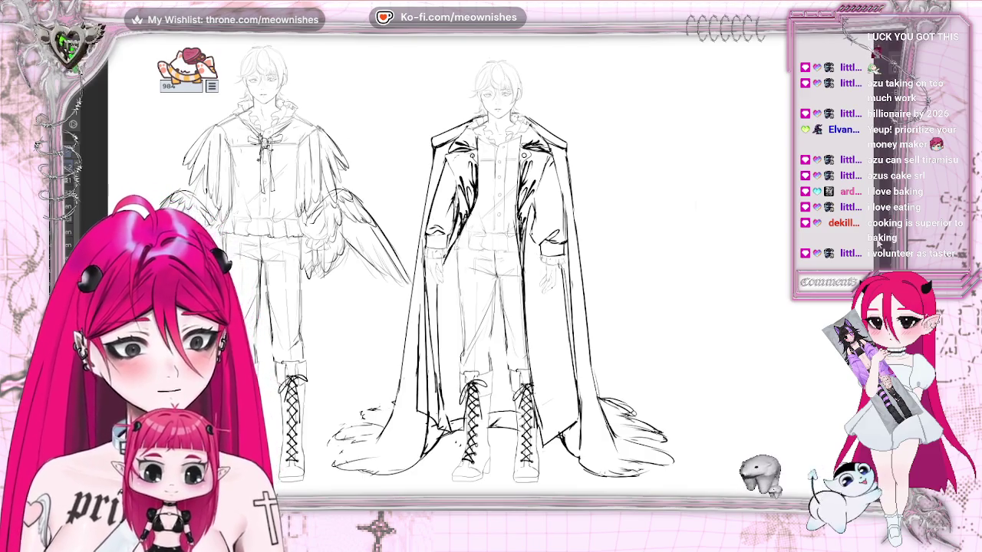
{"action": "scroll", "coordinate": [445, 269], "scroll_direction": "down", "scroll_amount": 1}
{"action": "scroll", "coordinate": [445, 268], "scroll_direction": "down", "scroll_amount": 1}
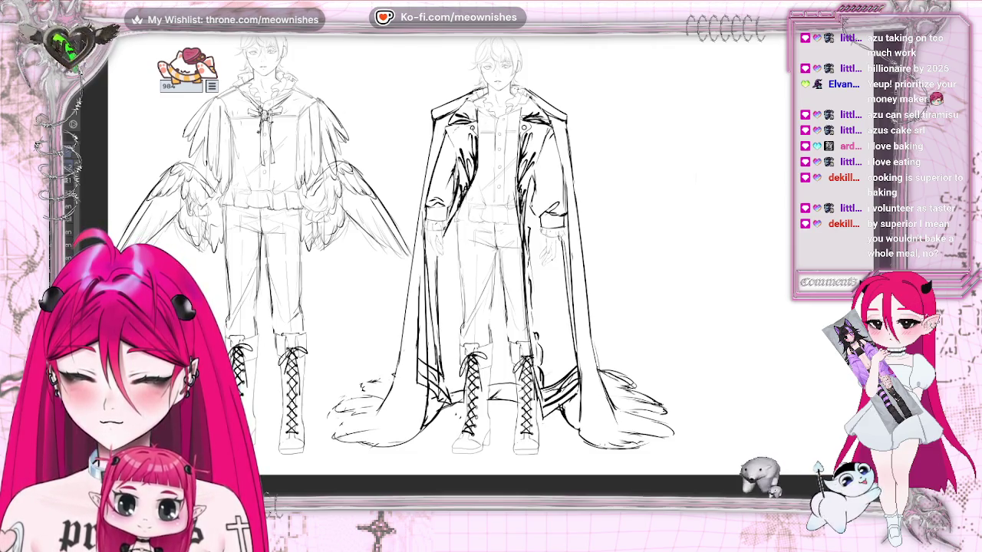
{"action": "scroll", "coordinate": [453, 253], "scroll_direction": "down", "scroll_amount": 5}
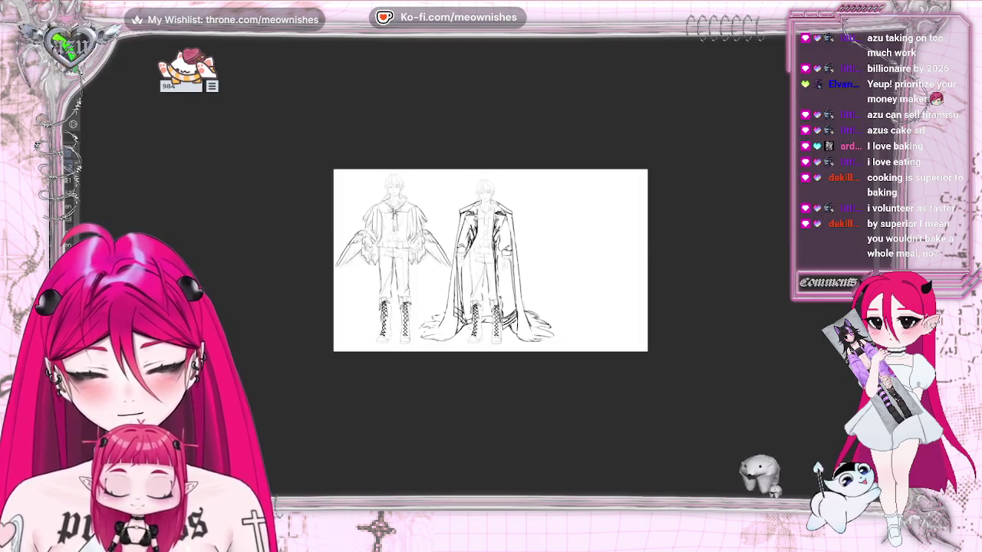
{"action": "scroll", "coordinate": [453, 253], "scroll_direction": "up", "scroll_amount": 3}
{"action": "scroll", "coordinate": [498, 245], "scroll_direction": "up", "scroll_amount": 2}
{"action": "scroll", "coordinate": [483, 169], "scroll_direction": "up", "scroll_amount": 1}
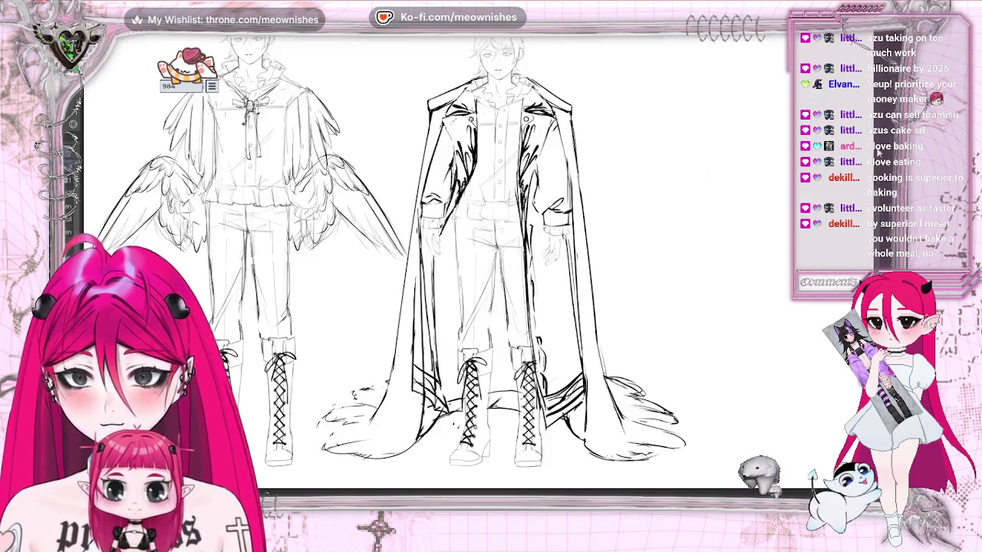
{"action": "scroll", "coordinate": [484, 169], "scroll_direction": "up", "scroll_amount": 1}
{"action": "scroll", "coordinate": [491, 268], "scroll_direction": "up", "scroll_amount": 1}
{"action": "scroll", "coordinate": [491, 269], "scroll_direction": "up", "scroll_amount": 1}
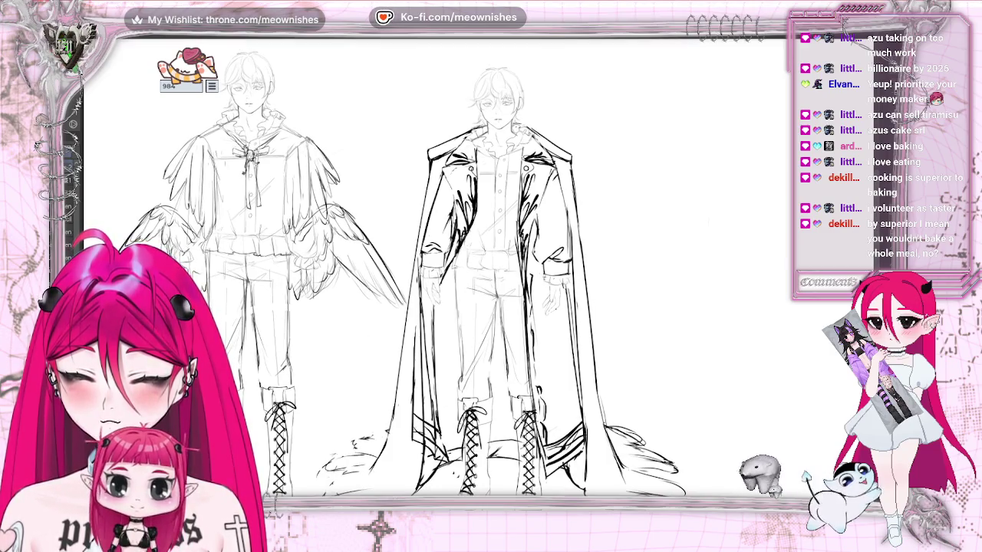
{"action": "scroll", "coordinate": [491, 276], "scroll_direction": "down", "scroll_amount": 3}
{"action": "scroll", "coordinate": [491, 276], "scroll_direction": "up", "scroll_amount": 2}
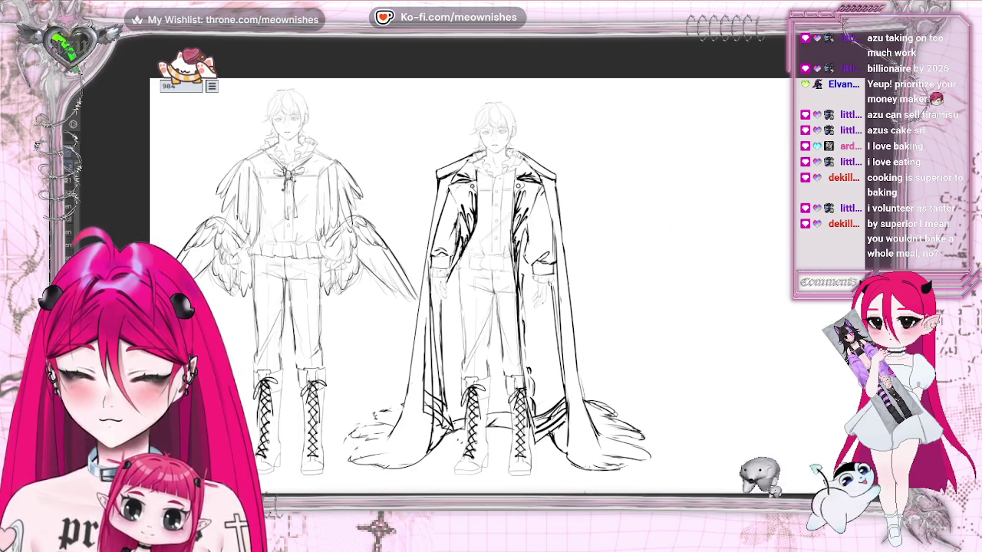
{"action": "left_click_drag", "start_coordinate": [656, 309], "coordinate": [785, 308]}
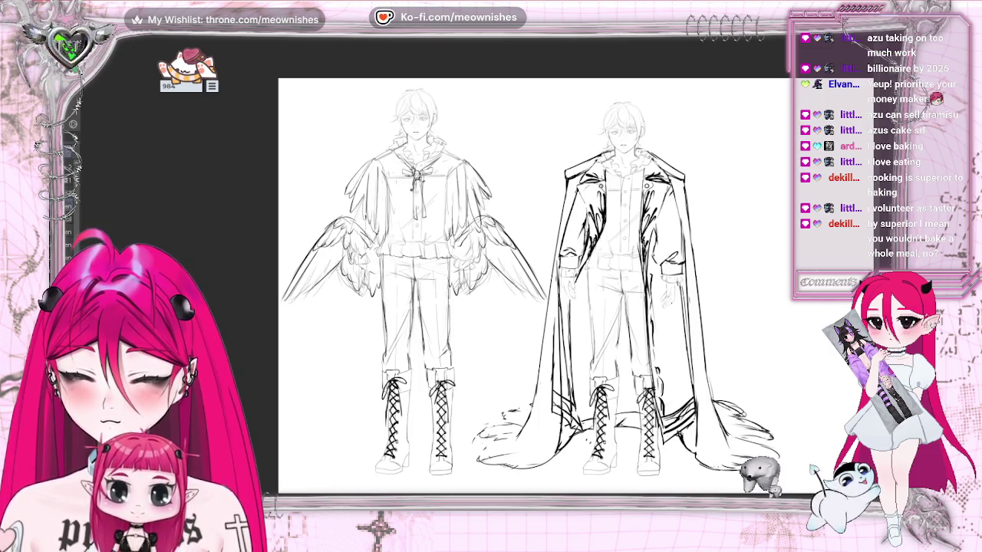
Step: Briefly hide and restore the wings, then load the wings' linework as one selection
{"action": "key", "text": "ctrl+z"}
{"action": "key", "text": "ctrl+shift+z"}
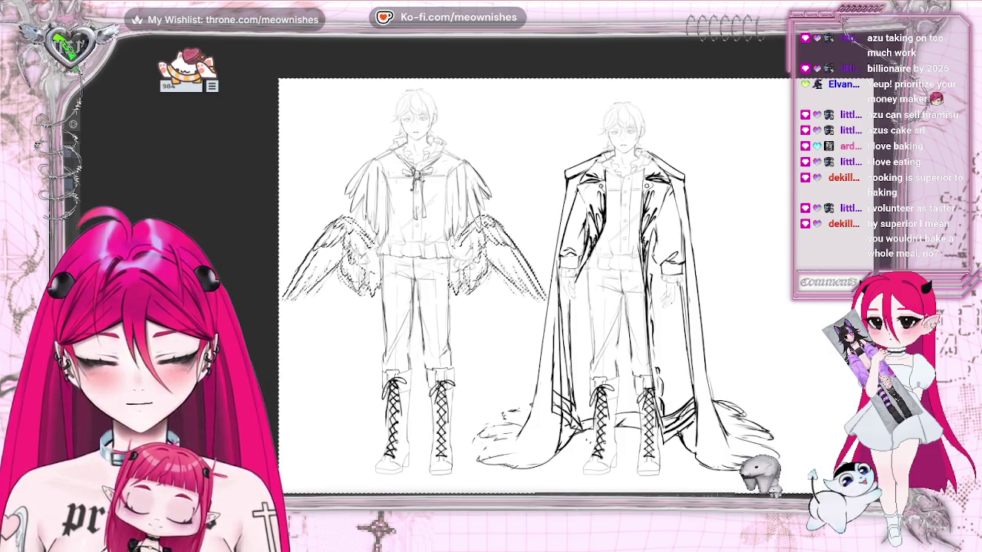
{"action": "key", "text": "Return"}
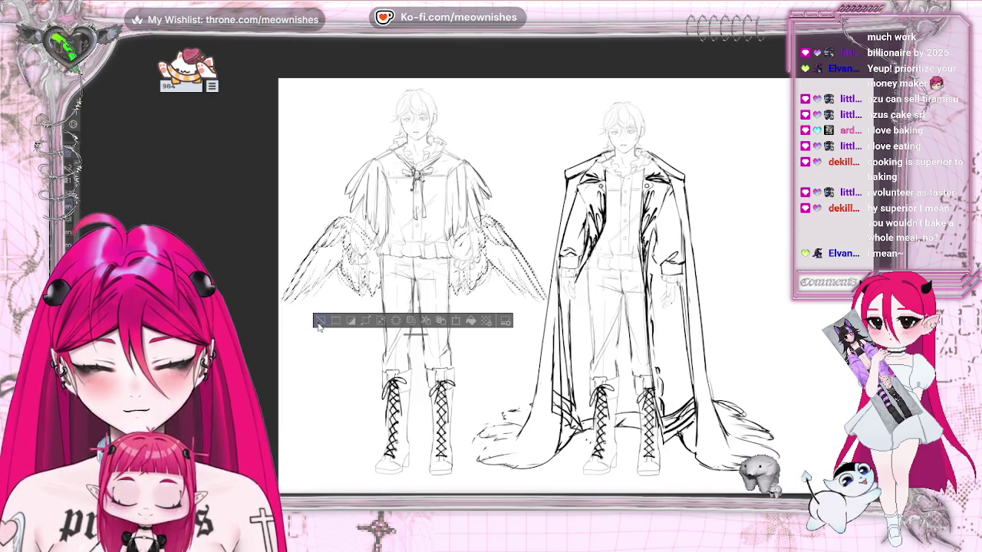
{"action": "key", "text": "ctrl+d"}
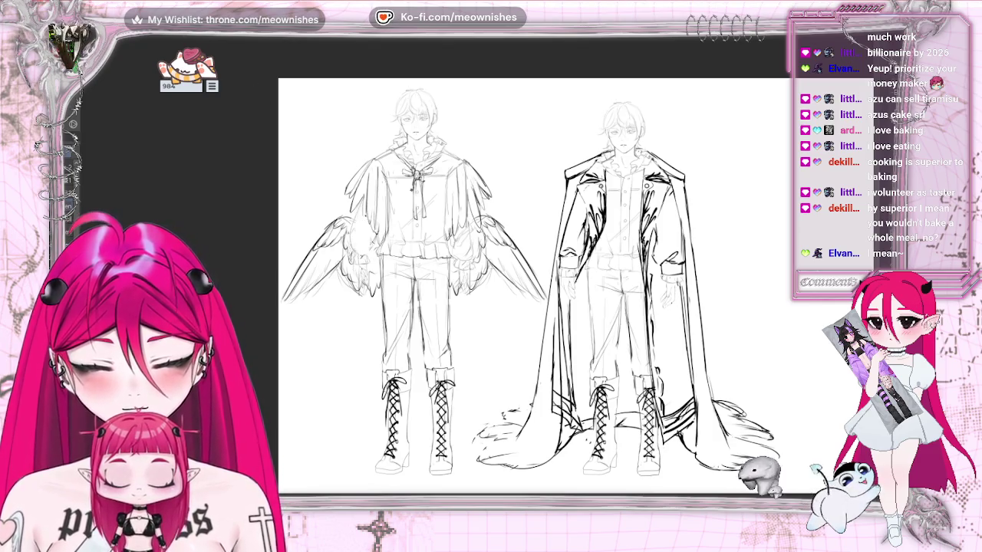
{"action": "scroll", "coordinate": [482, 277], "scroll_direction": "up", "scroll_amount": 1}
{"action": "scroll", "coordinate": [481, 278], "scroll_direction": "up", "scroll_amount": 1}
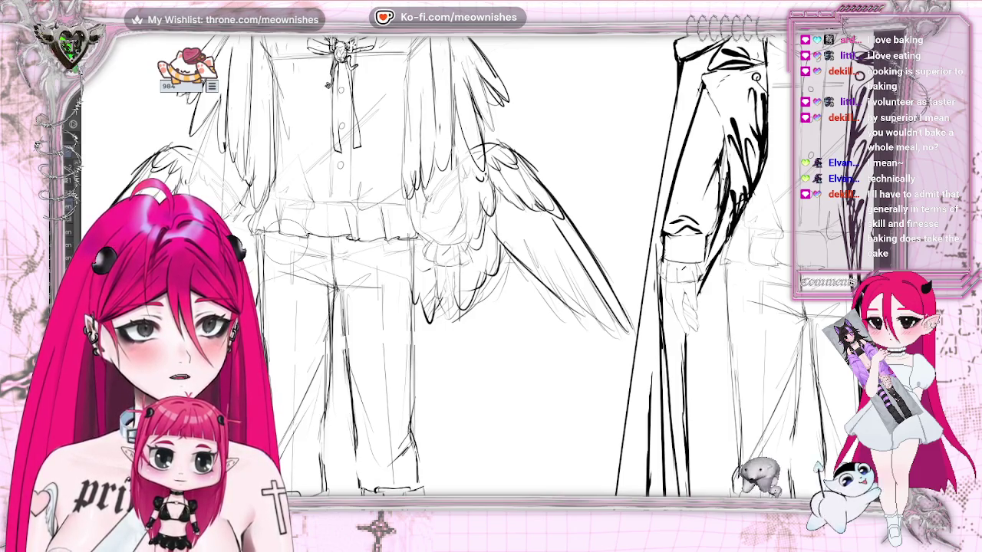
{"action": "key", "text": "ctrl+0"}
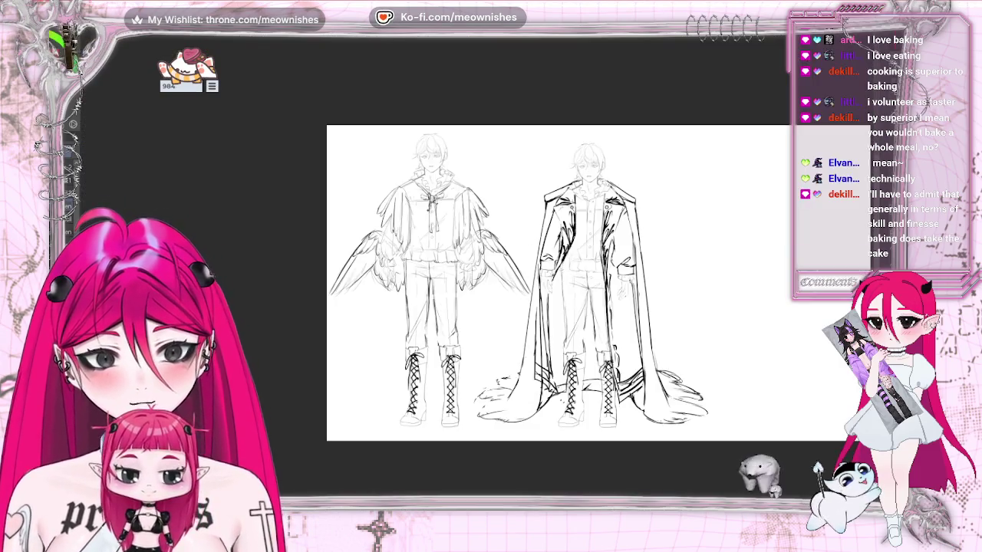
{"action": "scroll", "coordinate": [477, 253], "scroll_direction": "up", "scroll_amount": 3}
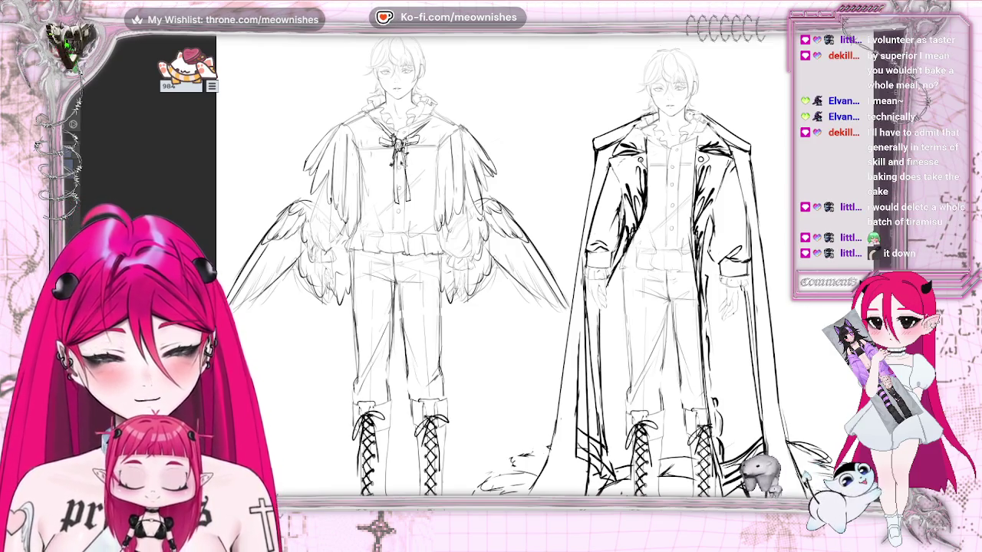
Step: Copy the chest bow onto the coat figure, then zoom in on the winged figure's wing and waist
{"action": "left_click_drag", "start_coordinate": [395, 161], "coordinate": [670, 173]}
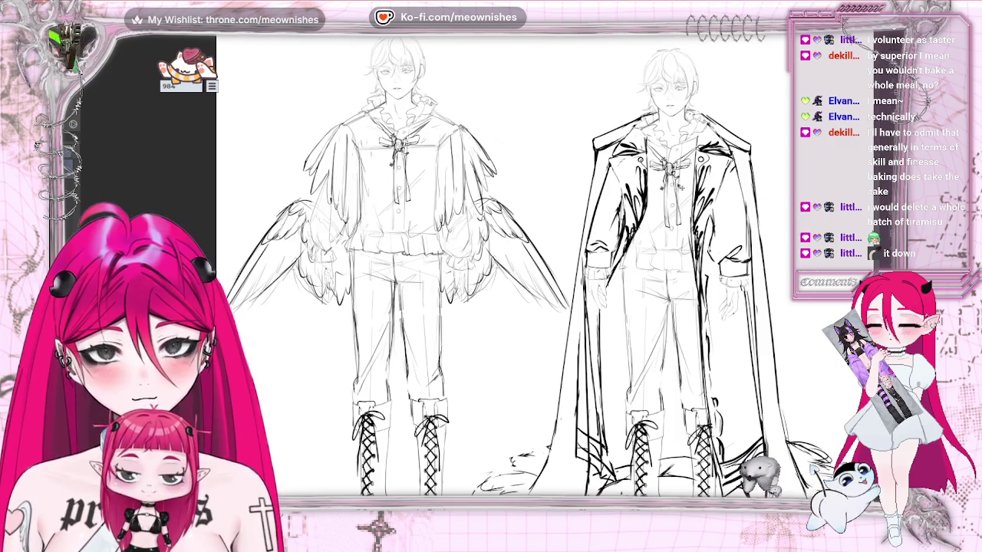
{"action": "key", "text": "ctrl+0"}
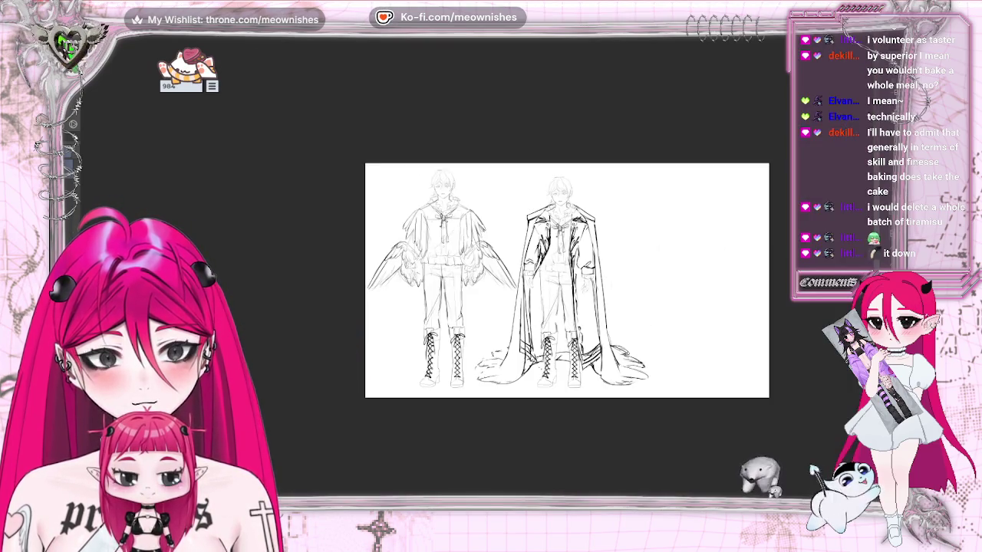
{"action": "scroll", "coordinate": [477, 280], "scroll_direction": "up", "scroll_amount": 3}
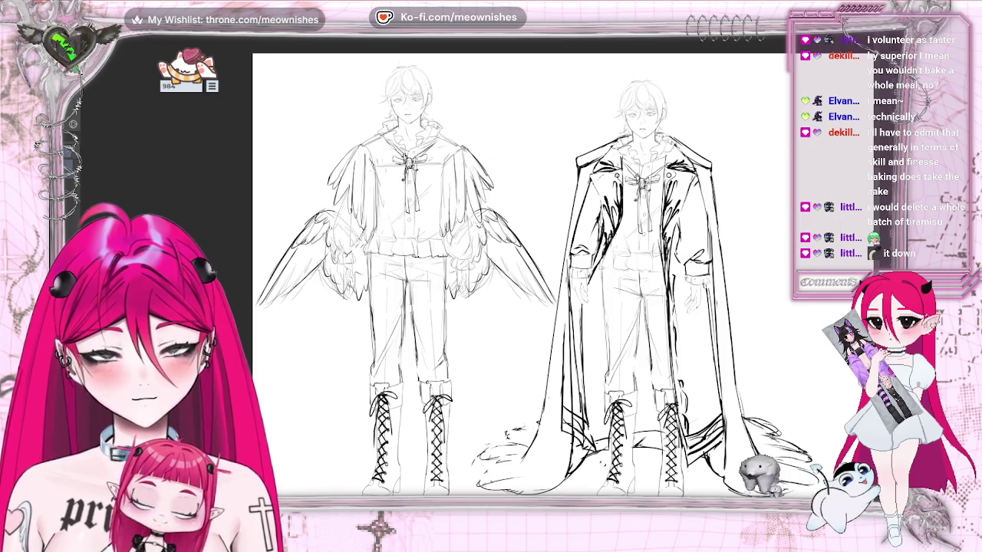
{"action": "scroll", "coordinate": [476, 280], "scroll_direction": "right", "scroll_amount": 5}
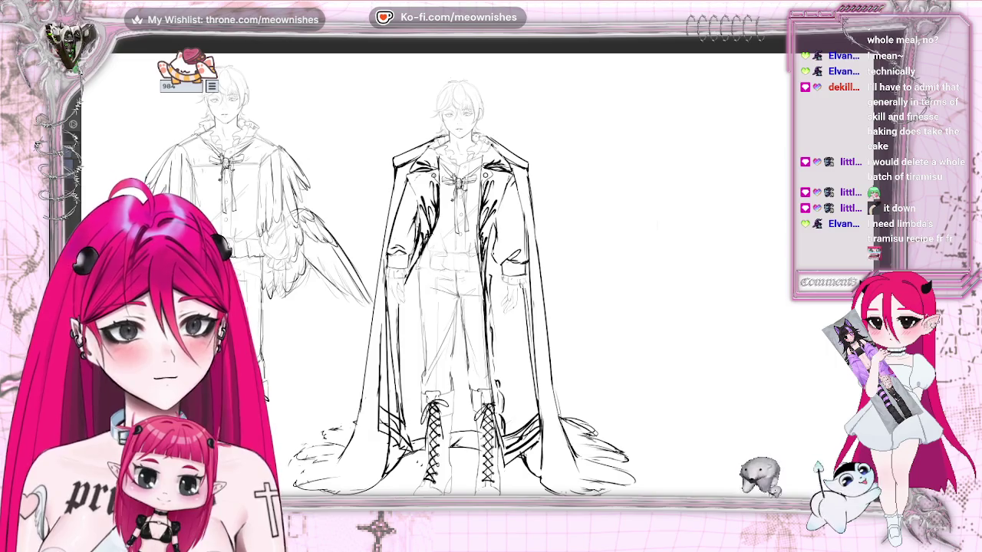
{"action": "scroll", "coordinate": [452, 268], "scroll_direction": "up", "scroll_amount": 2}
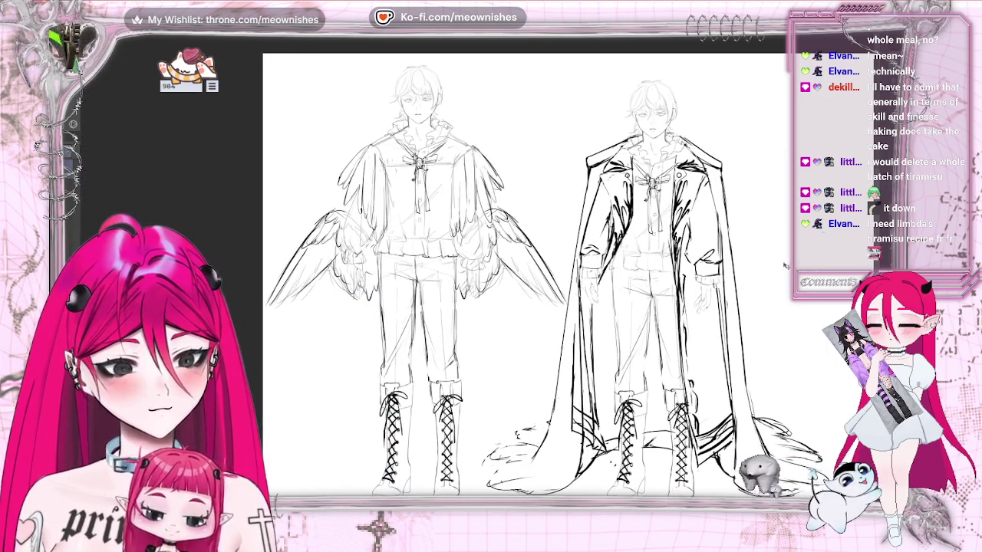
{"action": "scroll", "coordinate": [453, 269], "scroll_direction": "up", "scroll_amount": 5}
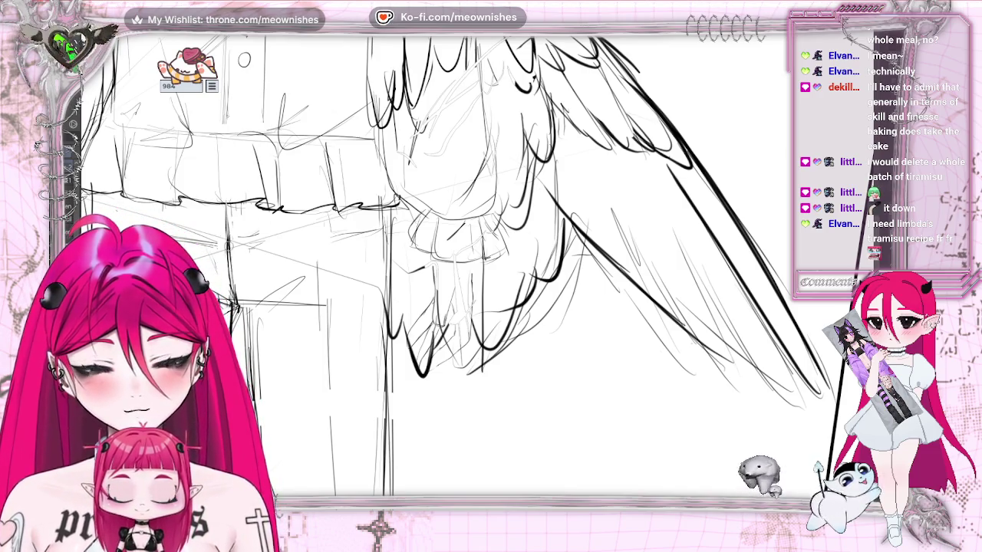
Step: Draw a short vertical line on the winged figure's trousers below the waist ruffle
{"action": "left_click_drag", "start_coordinate": [246, 201], "coordinate": [245, 275]}
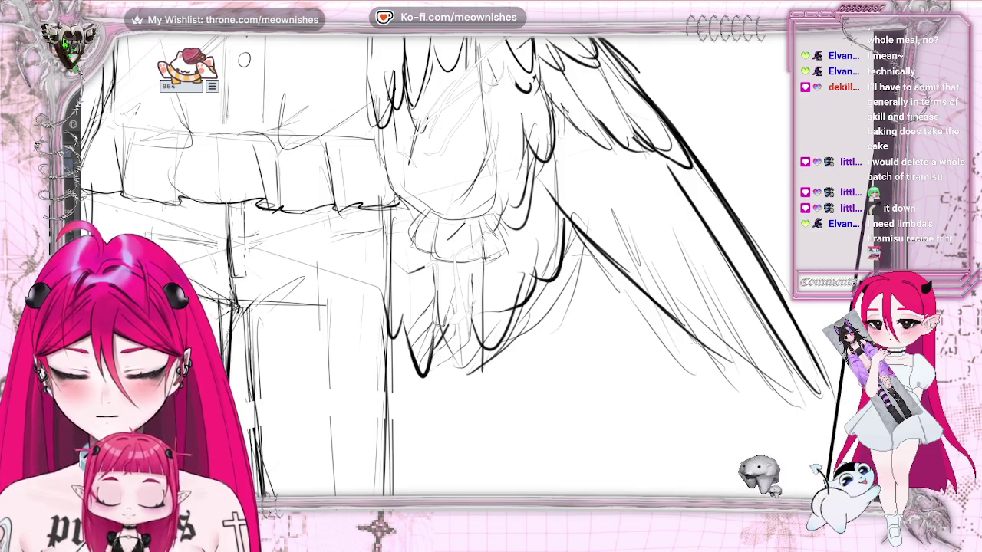
{"action": "key", "text": "ctrl+0"}
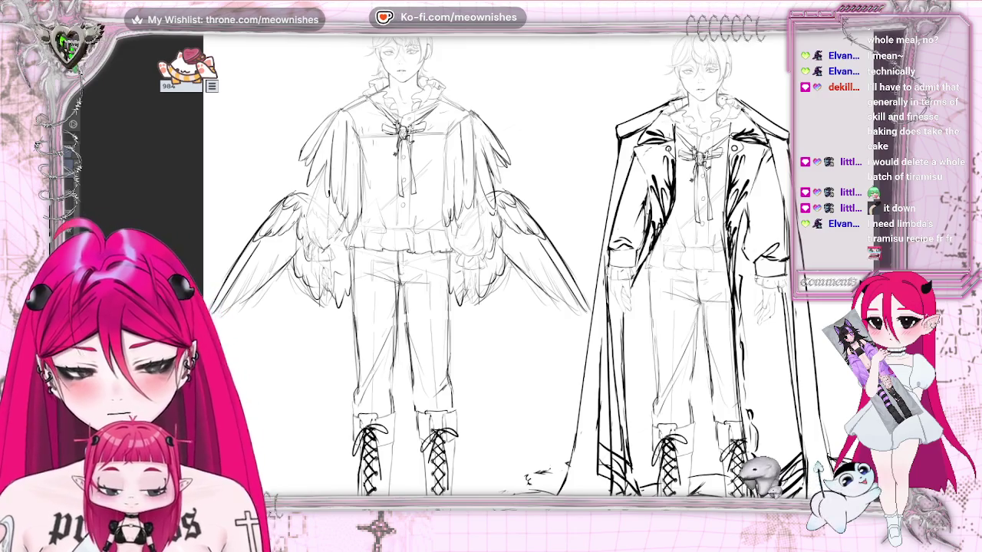
{"action": "left_click_drag", "start_coordinate": [400, 234], "coordinate": [411, 273]}
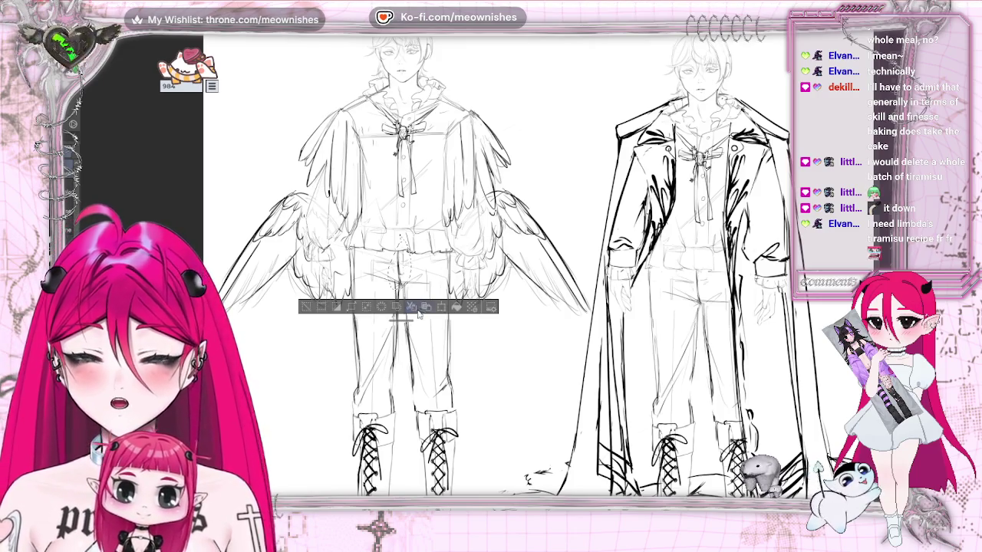
{"action": "key", "text": "ctrl+d"}
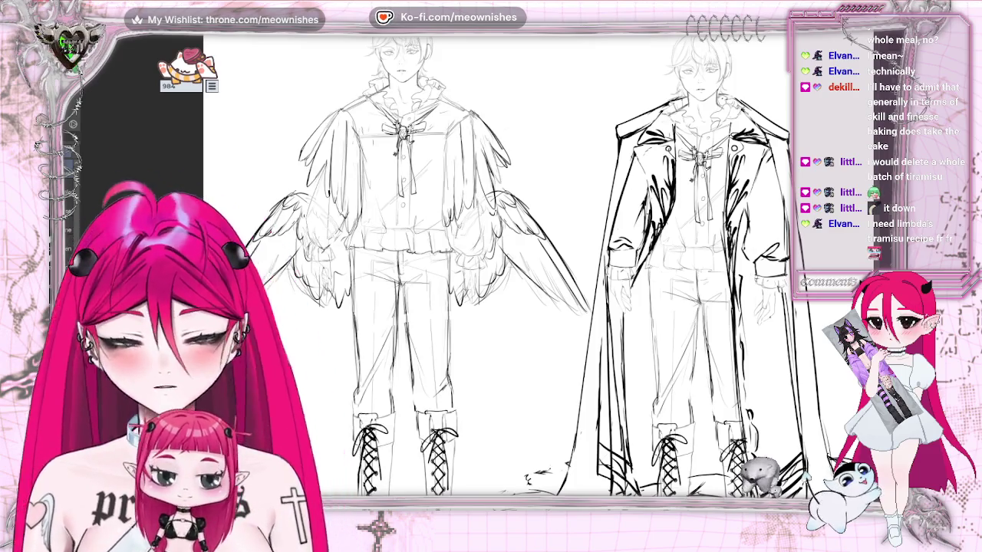
{"action": "scroll", "coordinate": [460, 231], "scroll_direction": "up", "scroll_amount": 3}
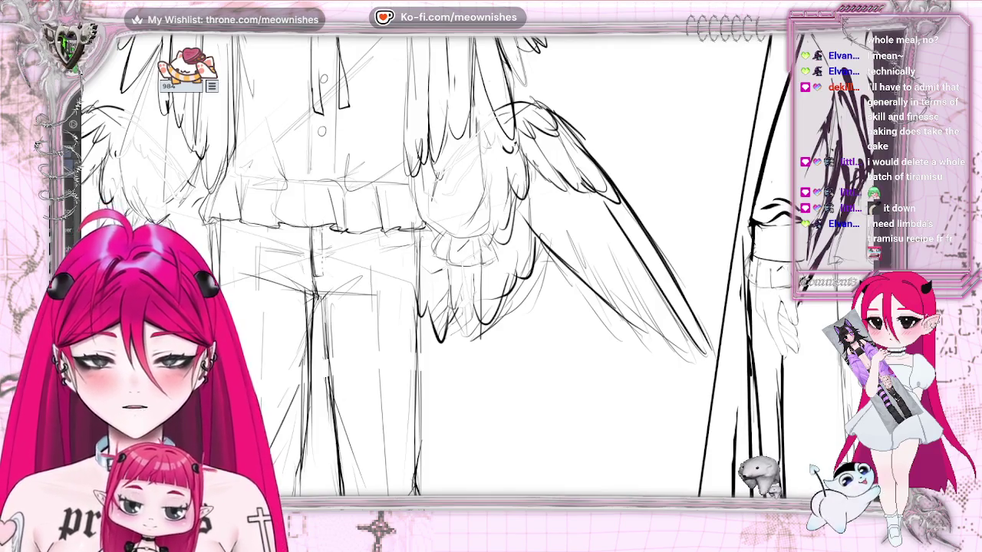
Step: Compare the latest wing strokes by undoing and redoing them, then view the whole sheet
{"action": "key", "text": "ctrl+z"}
{"action": "key", "text": "ctrl+shift+z"}
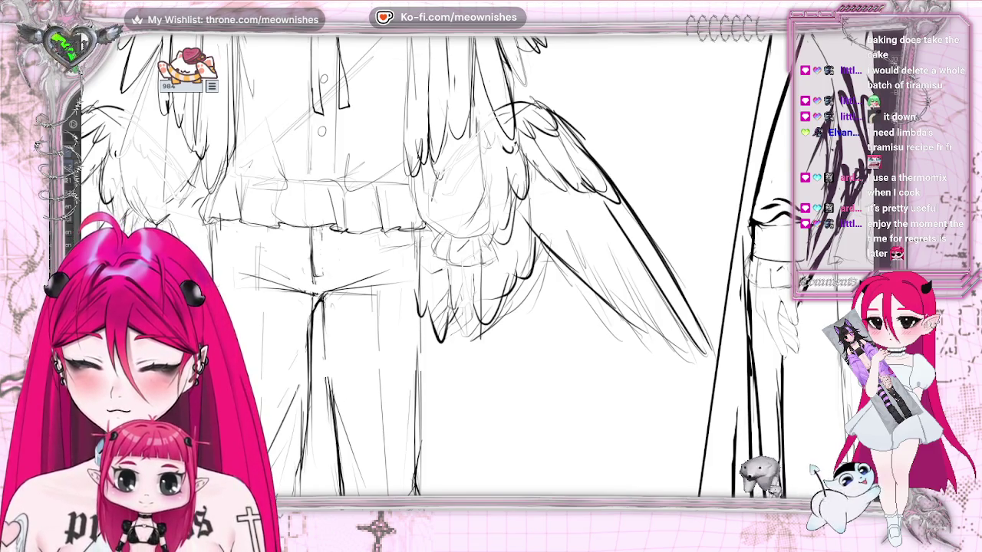
{"action": "scroll", "coordinate": [435, 266], "scroll_direction": "down", "scroll_amount": 2}
{"action": "scroll", "coordinate": [435, 266], "scroll_direction": "down", "scroll_amount": 2}
{"action": "scroll", "coordinate": [435, 265], "scroll_direction": "up", "scroll_amount": 2}
{"action": "scroll", "coordinate": [435, 266], "scroll_direction": "up", "scroll_amount": 2}
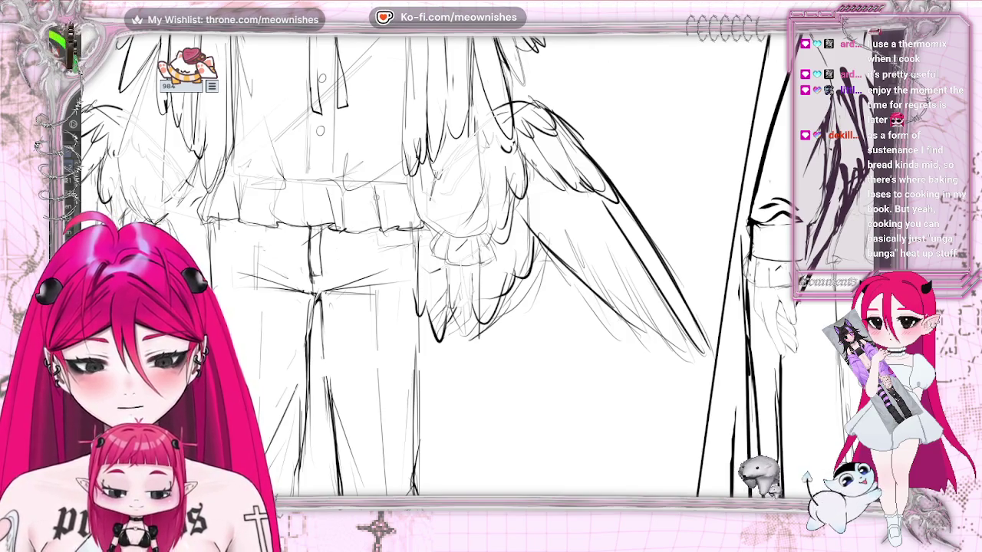
{"action": "key", "text": "ctrl+0"}
{"action": "key", "text": "ctrl+minus"}
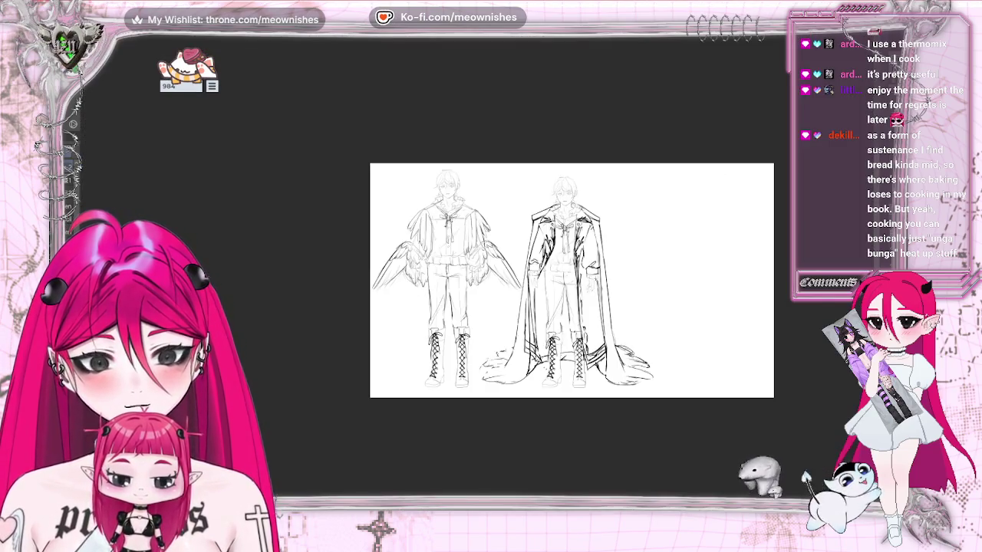
{"action": "scroll", "coordinate": [478, 272], "scroll_direction": "up", "scroll_amount": 5}
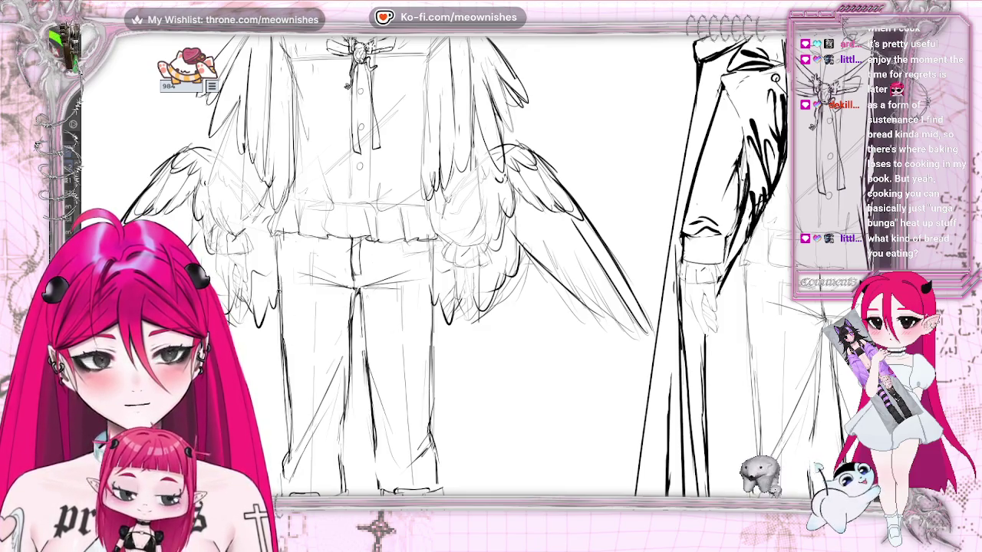
{"action": "scroll", "coordinate": [434, 264], "scroll_direction": "down", "scroll_amount": 5}
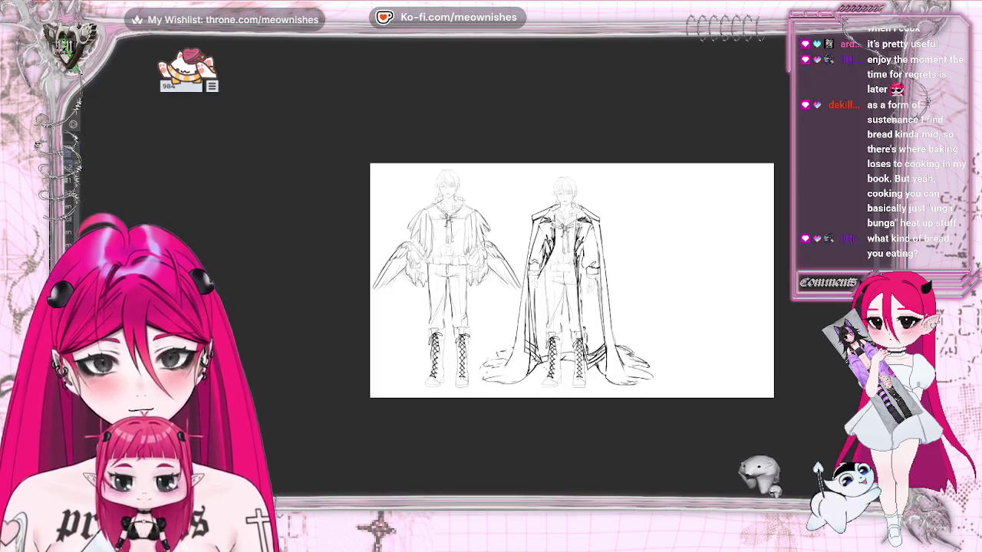
{"action": "scroll", "coordinate": [433, 265], "scroll_direction": "down", "scroll_amount": 2}
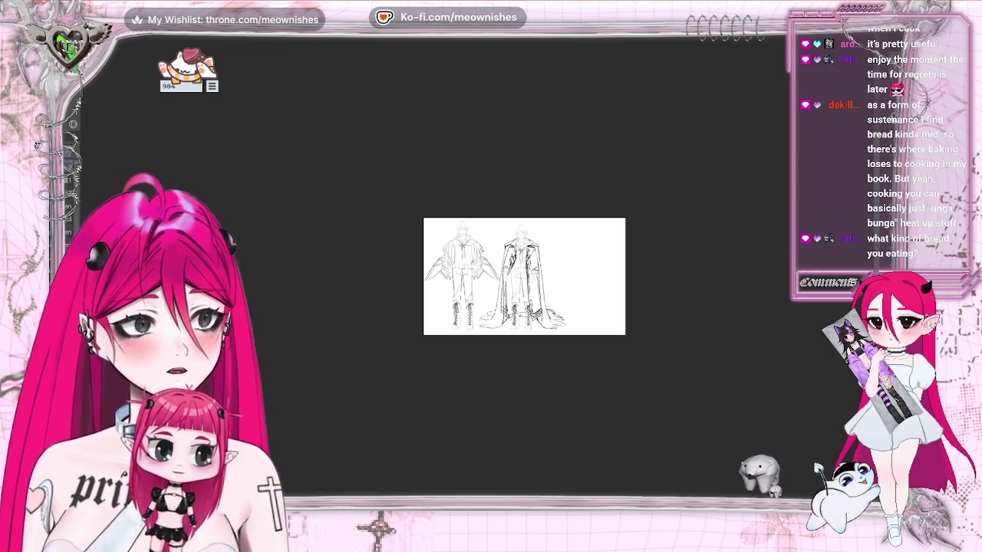
{"action": "scroll", "coordinate": [524, 276], "scroll_direction": "up", "scroll_amount": 5}
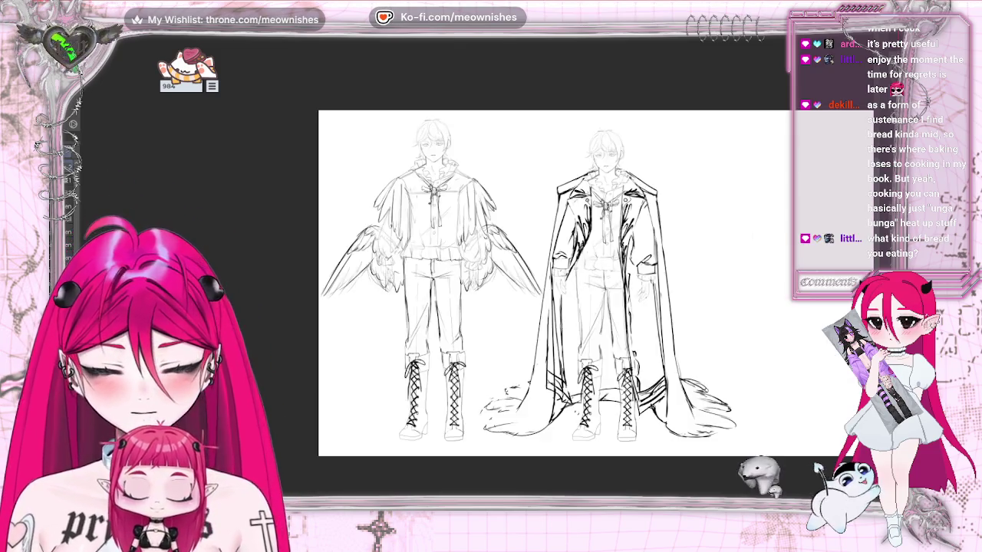
{"action": "scroll", "coordinate": [475, 253], "scroll_direction": "up", "scroll_amount": 1}
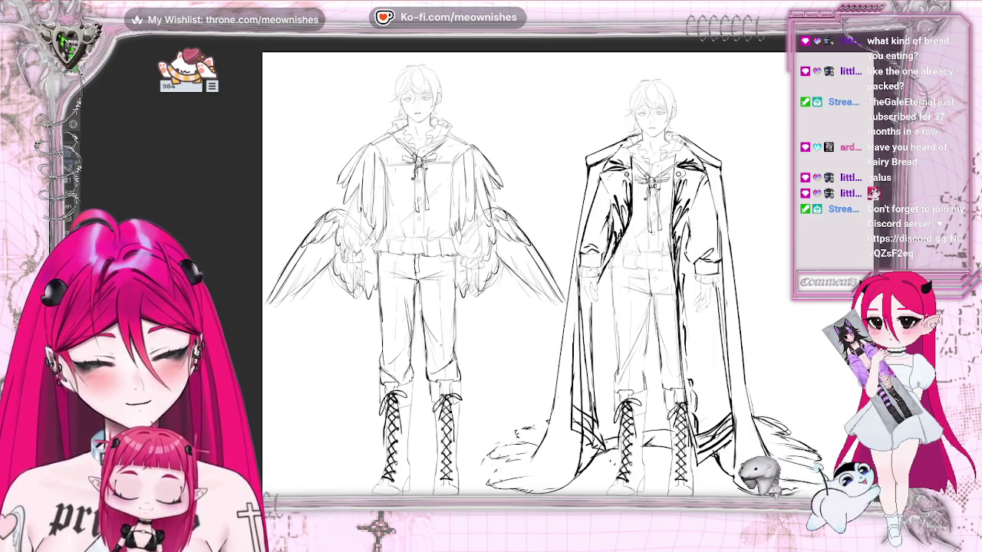
{"action": "scroll", "coordinate": [524, 273], "scroll_direction": "down", "scroll_amount": 5}
{"action": "scroll", "coordinate": [524, 274], "scroll_direction": "up", "scroll_amount": 3}
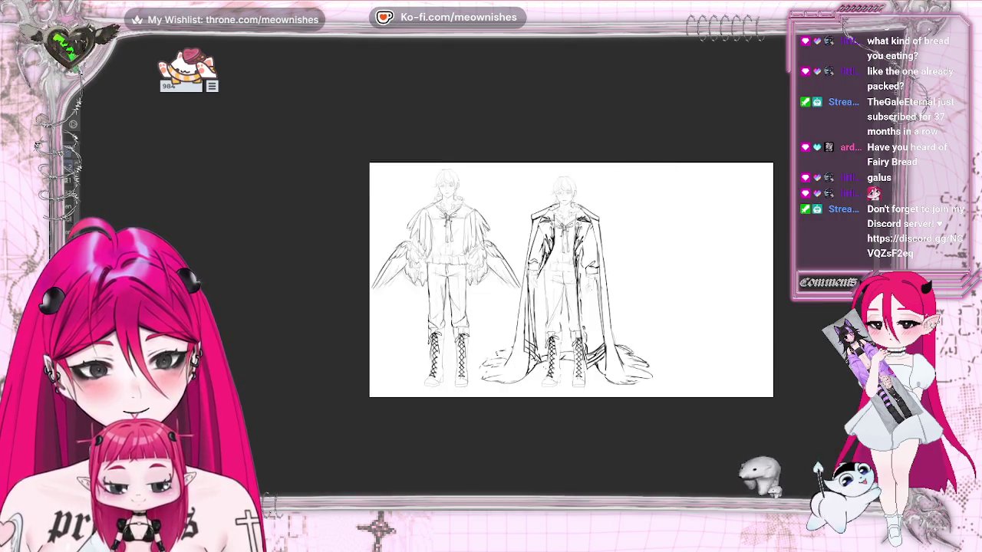
{"action": "scroll", "coordinate": [524, 274], "scroll_direction": "up", "scroll_amount": 2}
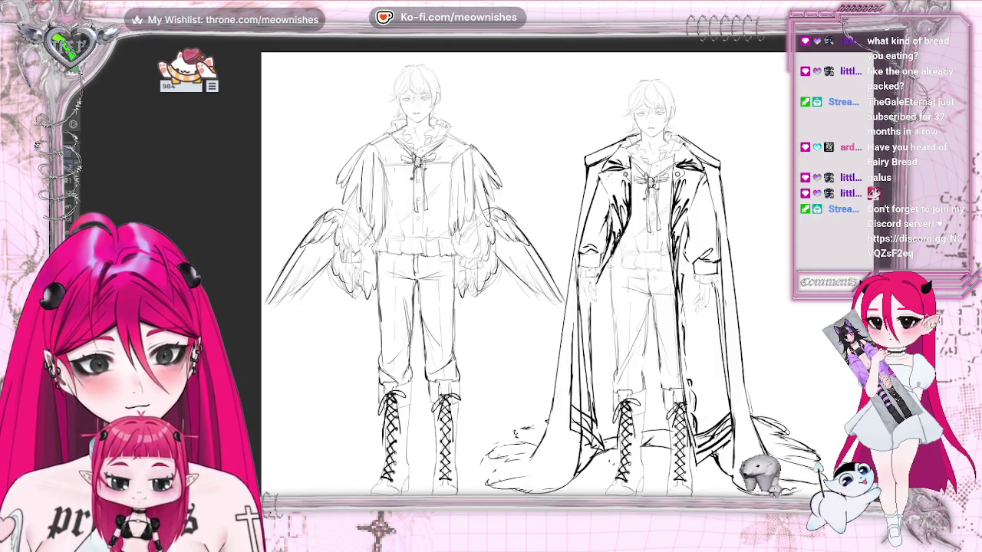
{"action": "scroll", "coordinate": [492, 288], "scroll_direction": "up", "scroll_amount": 2}
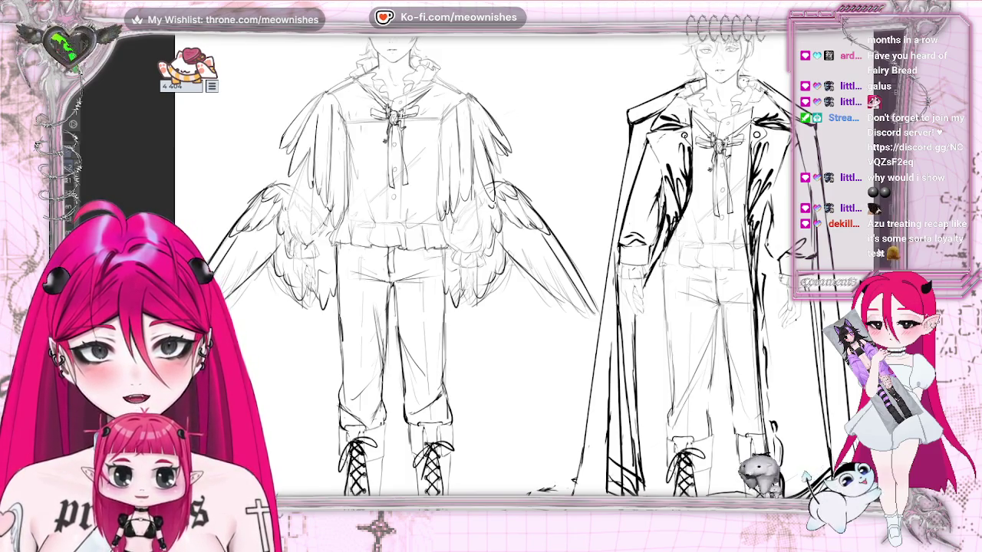
{"action": "scroll", "coordinate": [499, 268], "scroll_direction": "up", "scroll_amount": 2}
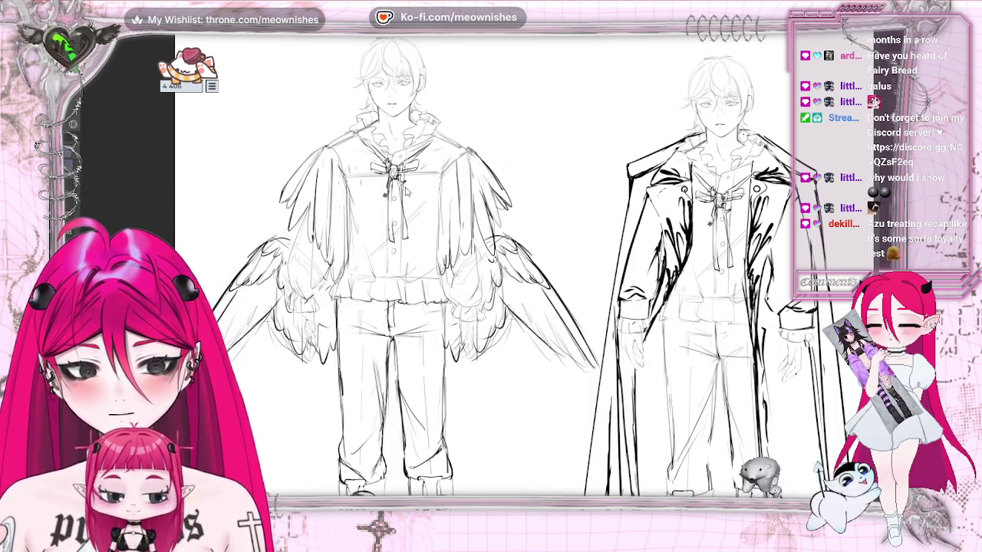
{"action": "key", "text": "ctrl+z"}
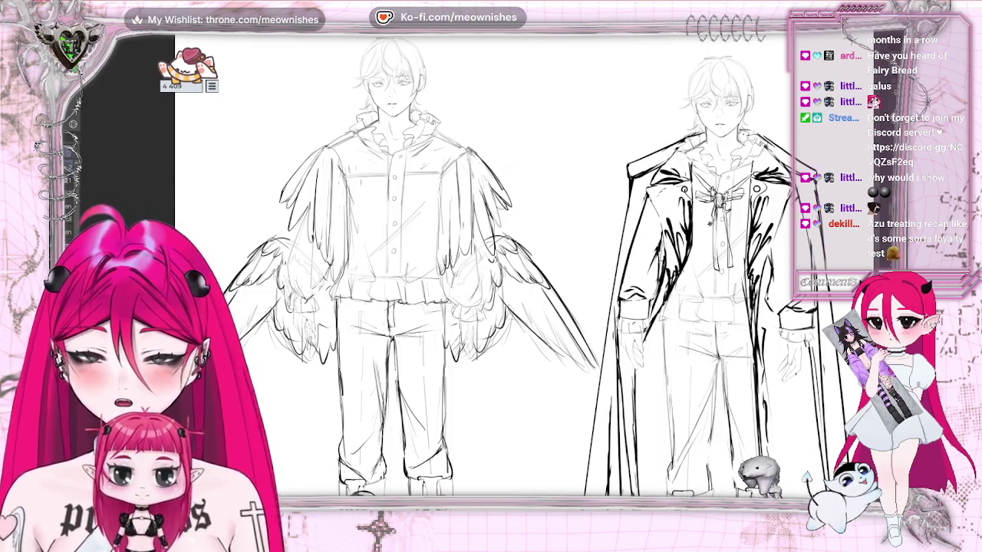
{"action": "scroll", "coordinate": [483, 260], "scroll_direction": "down", "scroll_amount": 2}
{"action": "scroll", "coordinate": [460, 307], "scroll_direction": "up", "scroll_amount": 4}
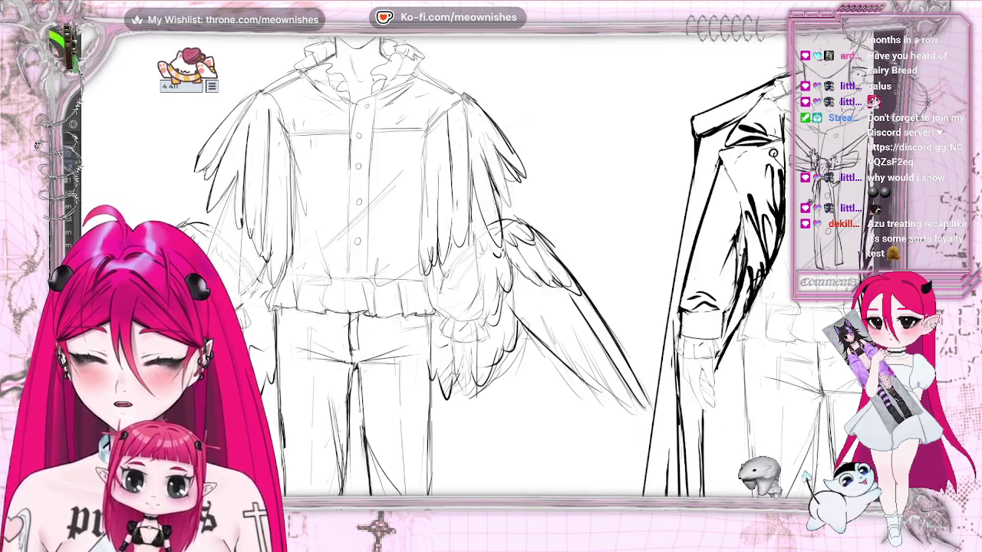
{"action": "key", "text": "ctrl+y"}
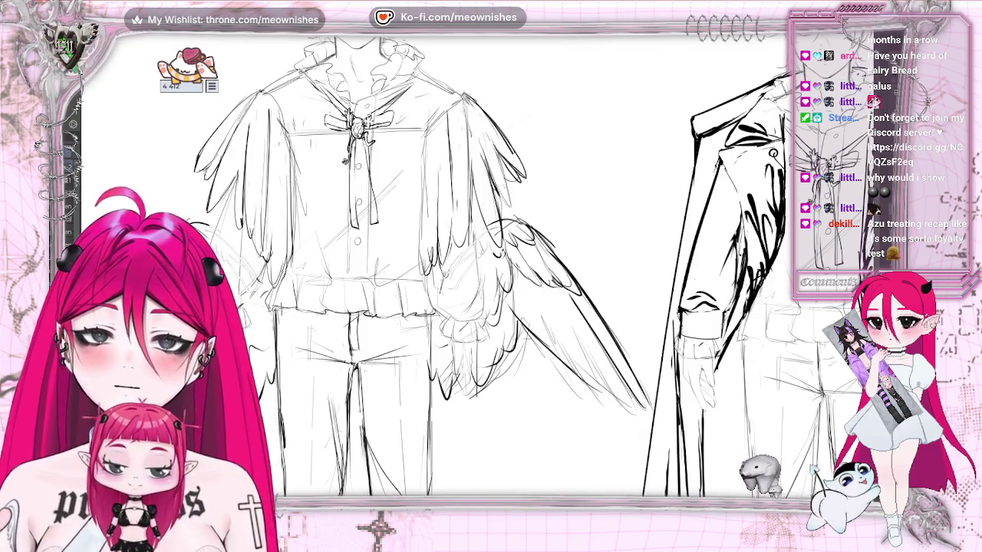
{"action": "key", "text": "ctrl+0"}
{"action": "scroll", "coordinate": [472, 284], "scroll_direction": "down", "scroll_amount": 2}
{"action": "scroll", "coordinate": [472, 284], "scroll_direction": "up", "scroll_amount": 3}
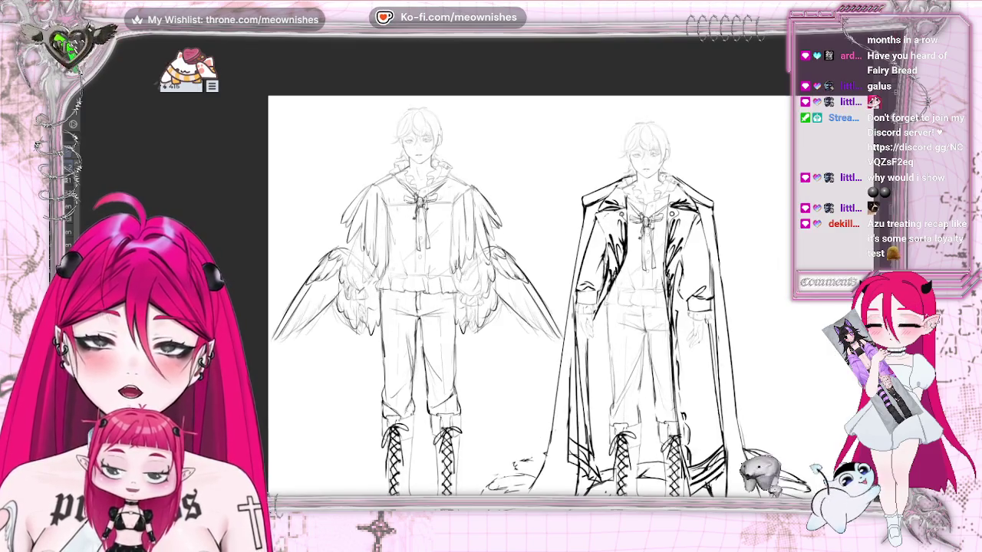
{"action": "scroll", "coordinate": [472, 284], "scroll_direction": "up", "scroll_amount": 1}
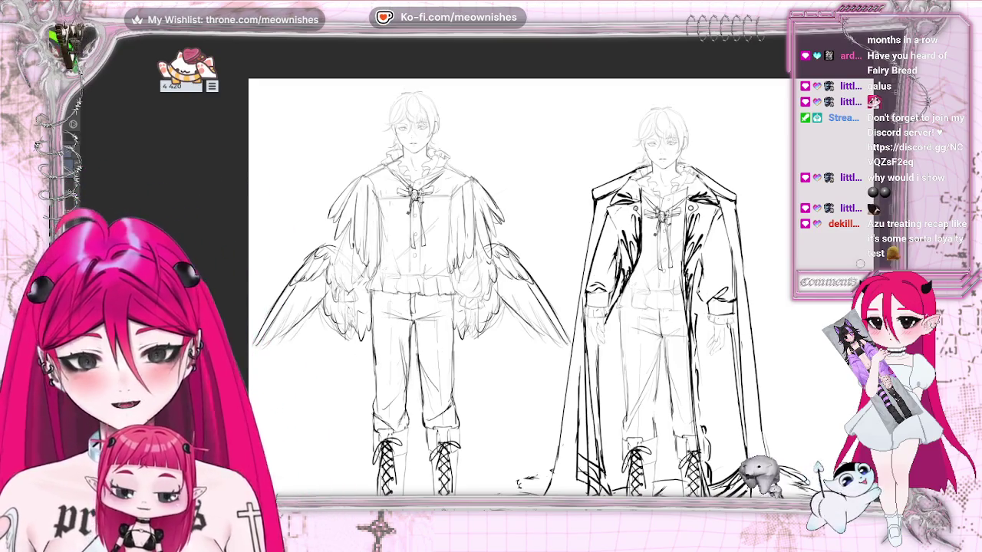
{"action": "scroll", "coordinate": [506, 284], "scroll_direction": "down", "scroll_amount": 1}
{"action": "scroll", "coordinate": [507, 284], "scroll_direction": "down", "scroll_amount": 2}
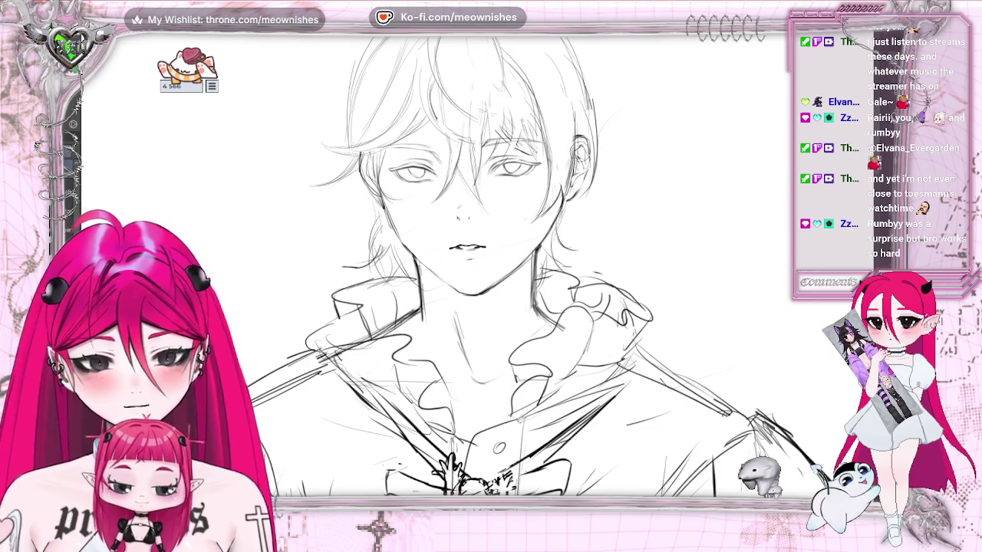
Step: Add two refining strokes at the winged figure's right ear
{"action": "mouse_move", "coordinate": [581, 155]}
{"action": "left_mouse_down"}
{"action": "mouse_move", "coordinate": [586, 178]}
{"action": "mouse_move", "coordinate": [585, 167]}
{"action": "left_mouse_up"}
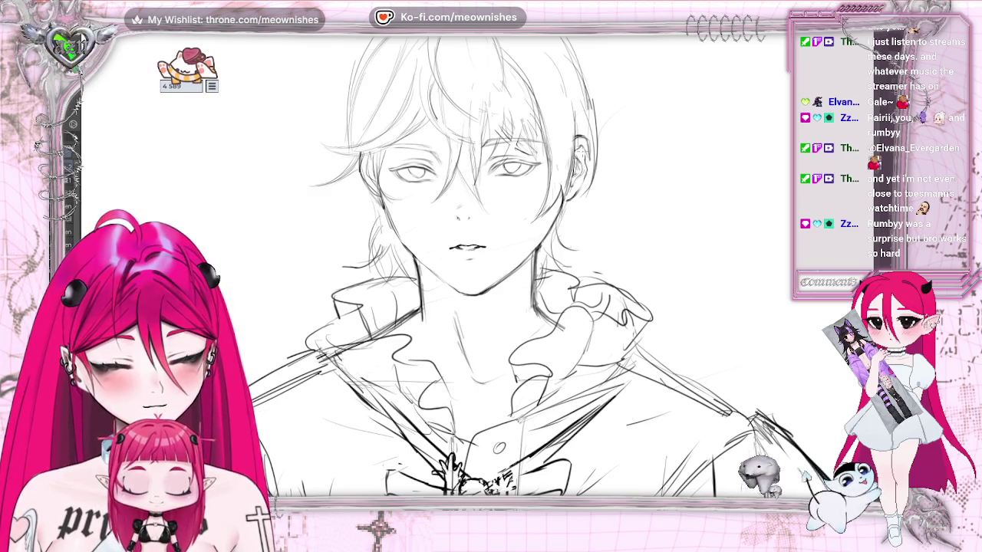
{"action": "left_click_drag", "start_coordinate": [581, 157], "coordinate": [583, 165]}
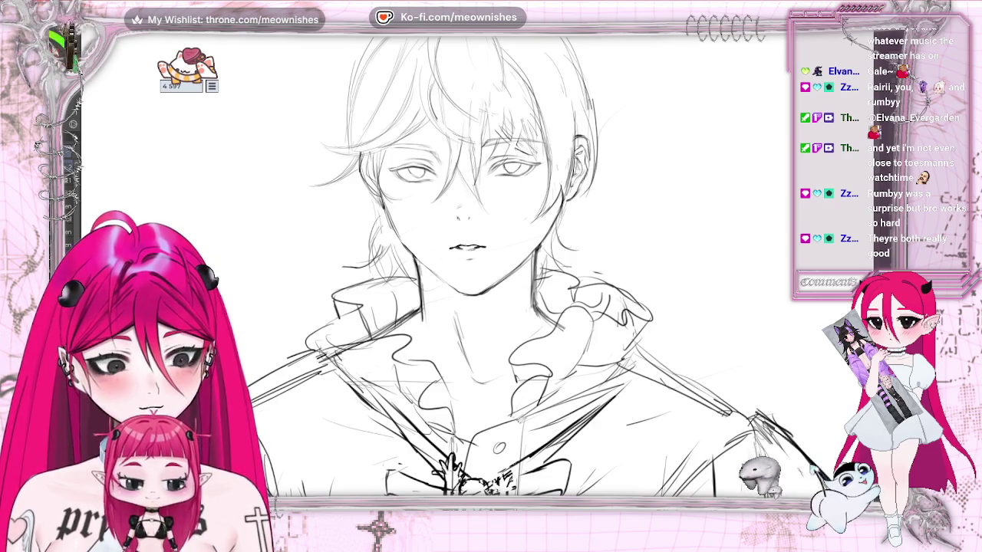
{"action": "key", "text": "ctrl+minus"}
{"action": "key", "text": "ctrl+minus"}
{"action": "key", "text": "ctrl+plus"}
{"action": "key", "text": "ctrl+plus"}
Step: Check the figure in a horizontally mirrored view, then select the area around its head
{"action": "key", "text": "h"}
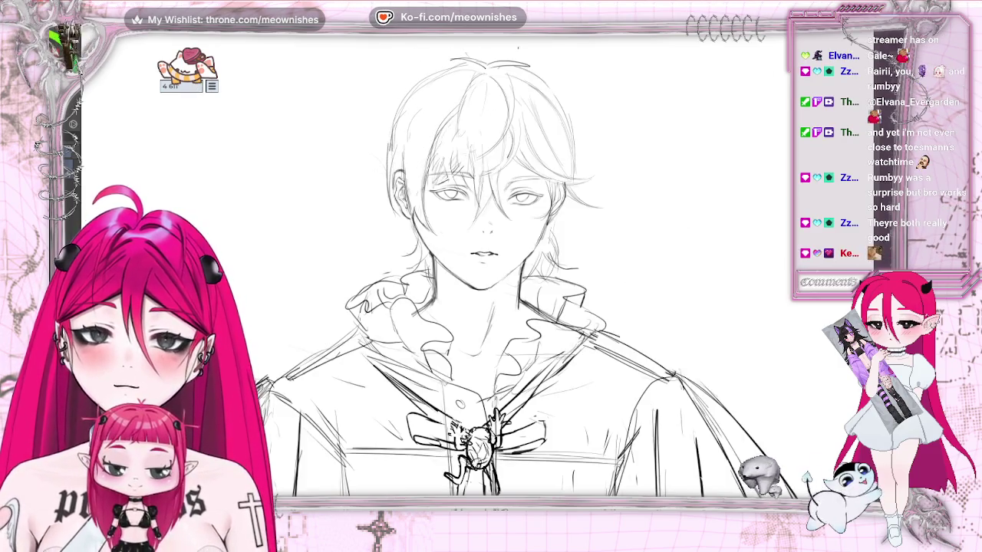
{"action": "key", "text": "ctrl+minus"}
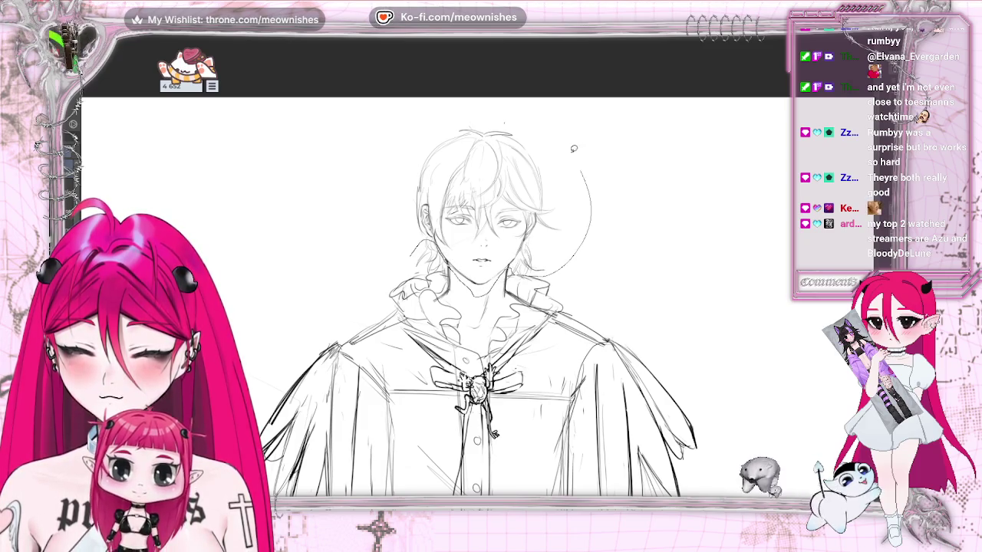
{"action": "left_click_drag", "start_coordinate": [574, 148], "coordinate": [414, 253]}
Step: Transform the selected head to shift it slightly up and left
{"action": "left_click", "coordinate": [503, 315]}
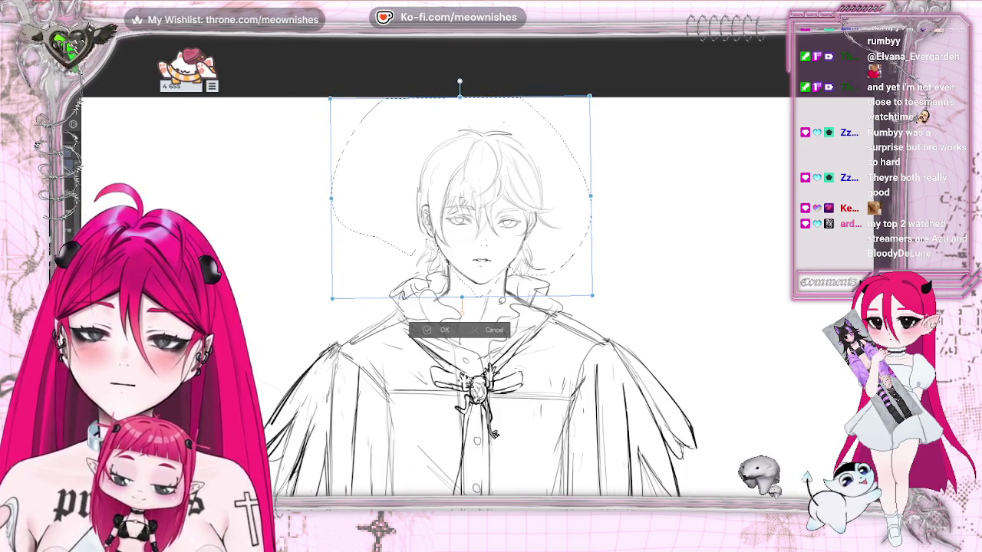
{"action": "key", "text": "Return"}
{"action": "left_click", "coordinate": [503, 315]}
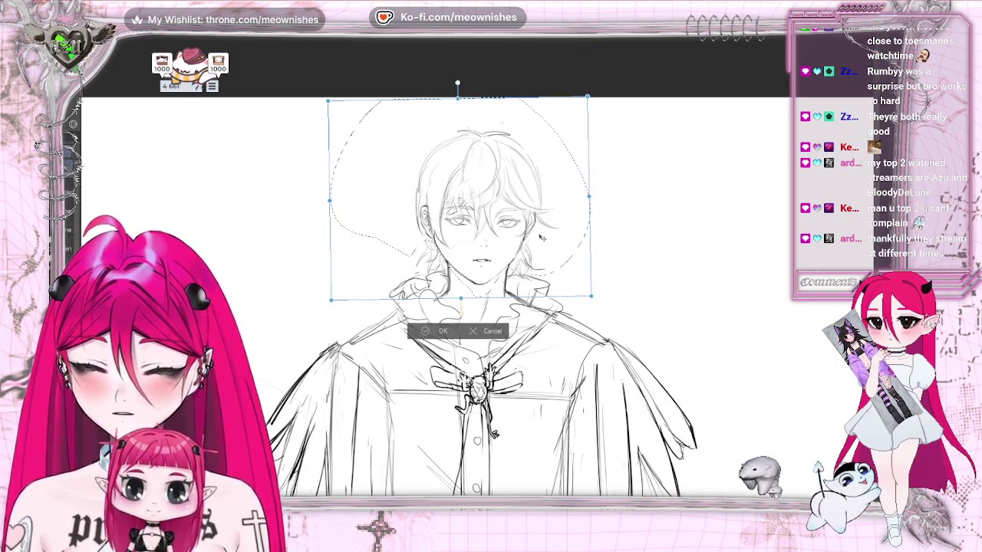
{"action": "left_click_drag", "start_coordinate": [543, 237], "coordinate": [542, 237]}
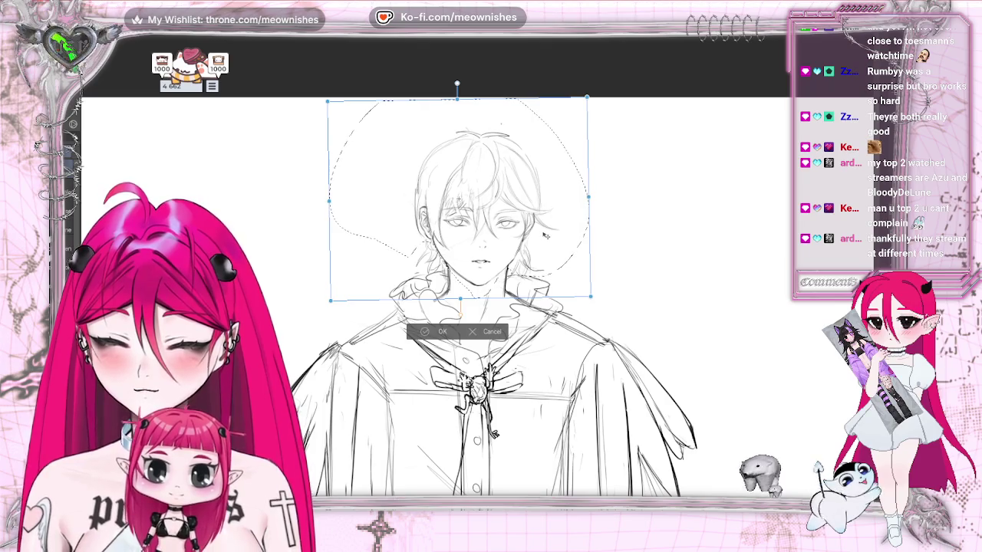
{"action": "left_click_drag", "start_coordinate": [543, 235], "coordinate": [578, 217]}
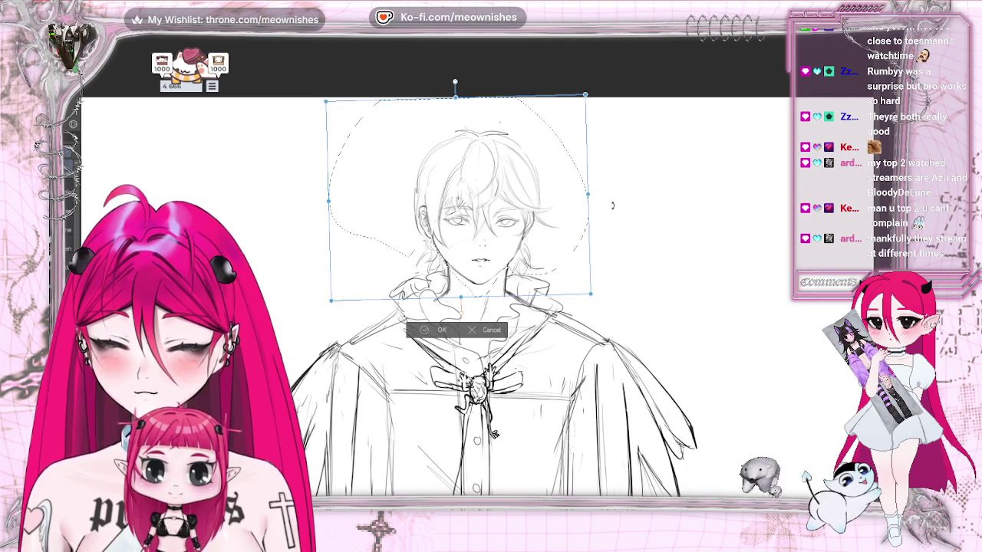
{"action": "left_click", "coordinate": [418, 330]}
{"action": "left_click", "coordinate": [363, 314]}
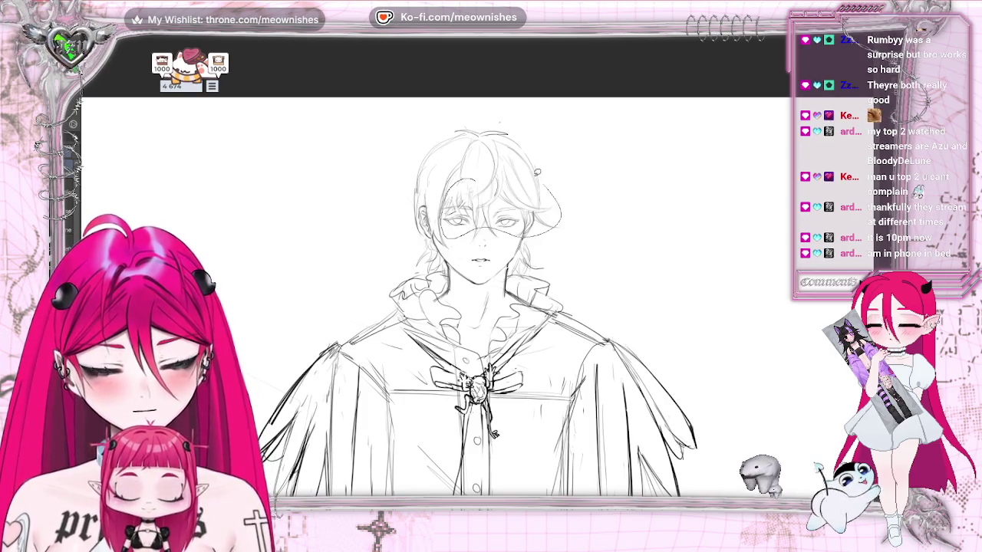
Step: Select and transform the hair and eye area, then deselect
{"action": "left_click_drag", "start_coordinate": [476, 177], "coordinate": [472, 176]}
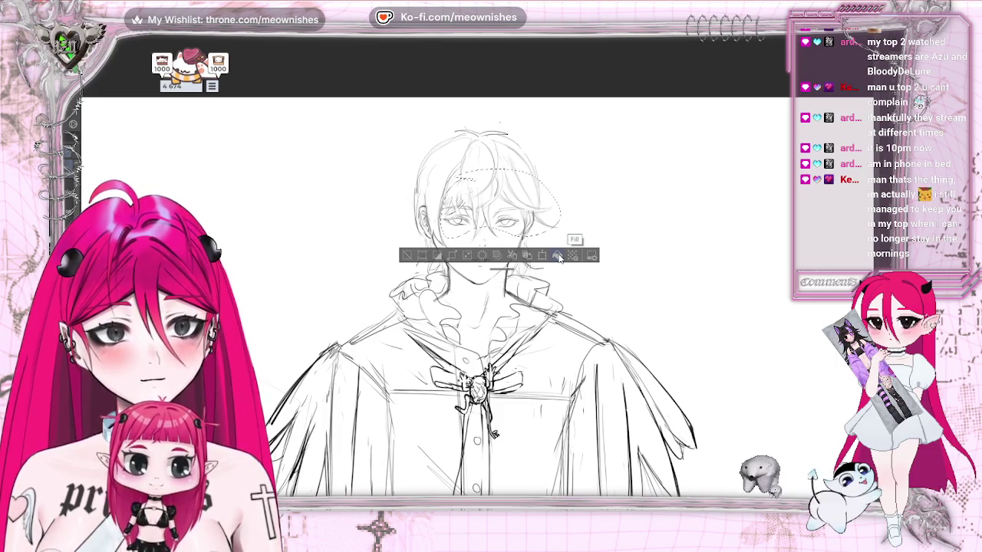
{"action": "key", "text": "ctrl+t"}
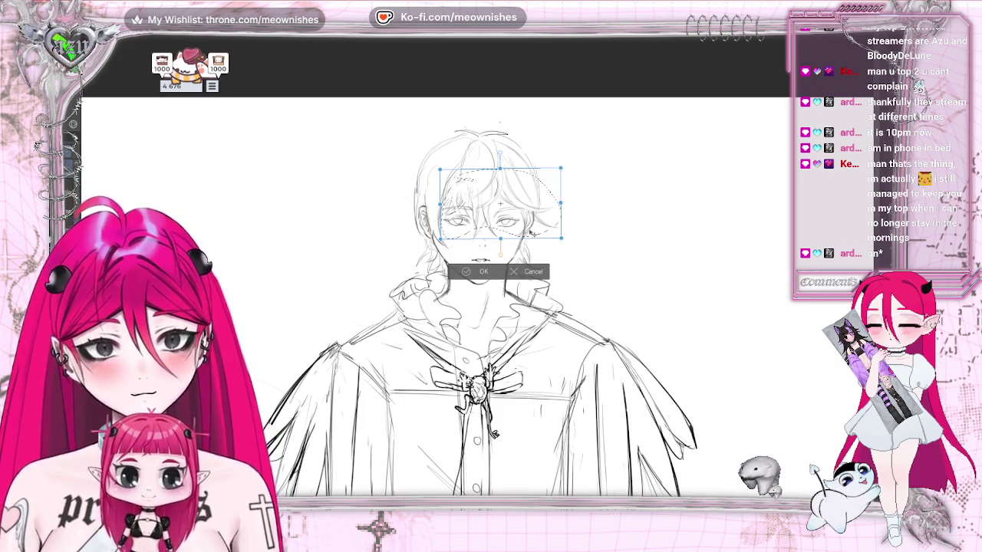
{"action": "left_click", "coordinate": [477, 271]}
{"action": "key", "text": "ctrl+d"}
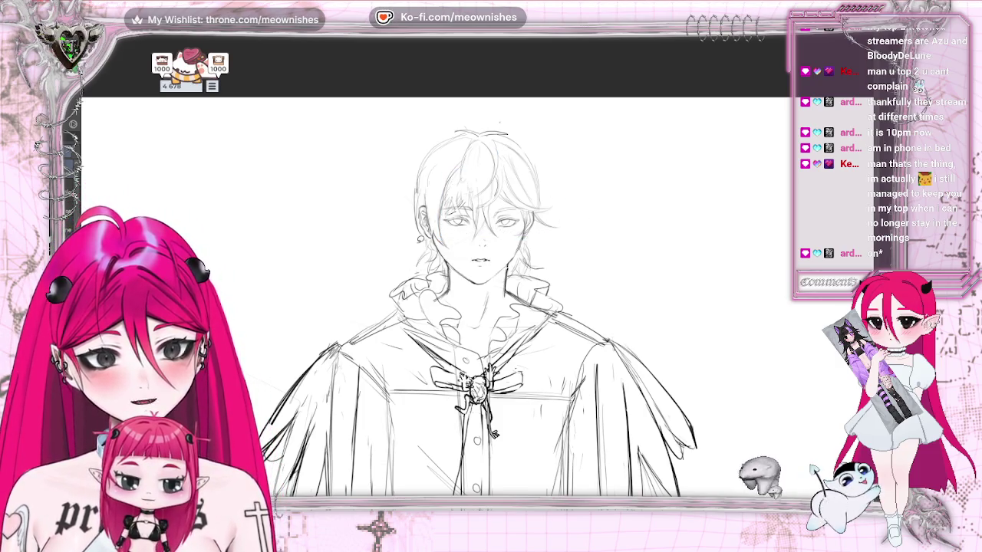
Step: Flip the canvas view back to normal and zoom in close on the winged figure's head
{"action": "scroll", "coordinate": [476, 307], "scroll_direction": "down", "scroll_amount": 2}
{"action": "scroll", "coordinate": [475, 306], "scroll_direction": "down", "scroll_amount": 3}
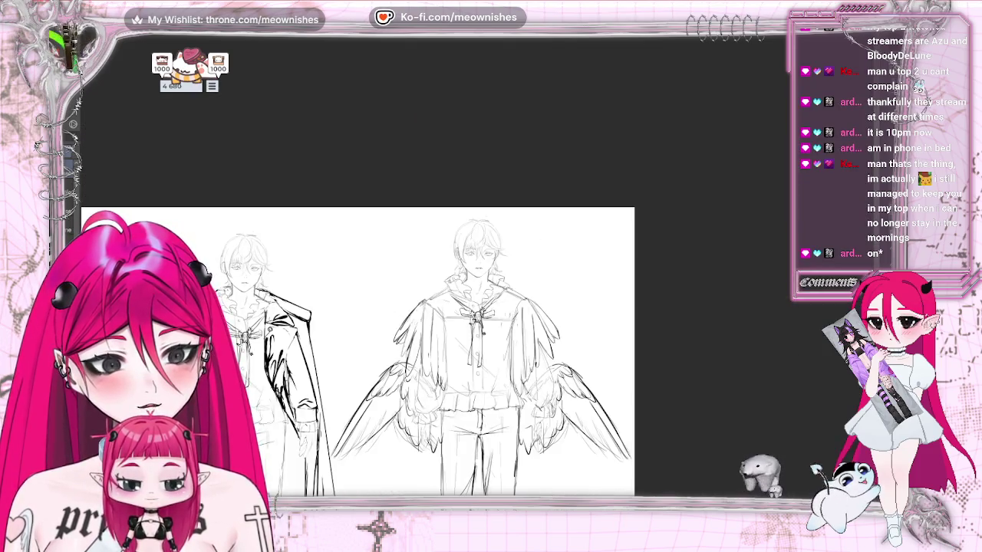
{"action": "scroll", "coordinate": [476, 345], "scroll_direction": "down", "scroll_amount": 2}
{"action": "scroll", "coordinate": [476, 322], "scroll_direction": "up", "scroll_amount": 5}
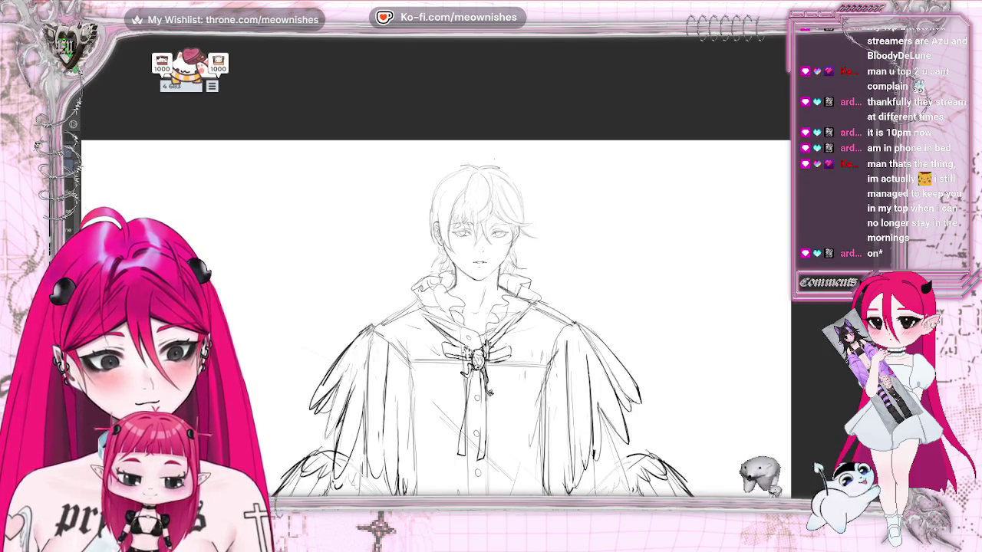
{"action": "key", "text": "h"}
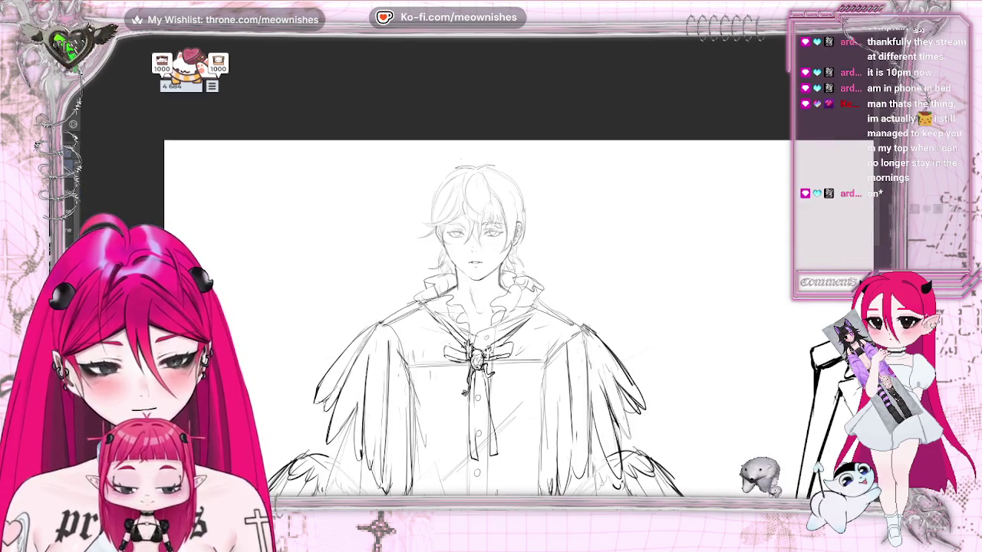
{"action": "scroll", "coordinate": [475, 322], "scroll_direction": "down", "scroll_amount": 3}
{"action": "scroll", "coordinate": [476, 322], "scroll_direction": "up", "scroll_amount": 2}
{"action": "scroll", "coordinate": [476, 323], "scroll_direction": "up", "scroll_amount": 2}
{"action": "scroll", "coordinate": [476, 292], "scroll_direction": "up", "scroll_amount": 1}
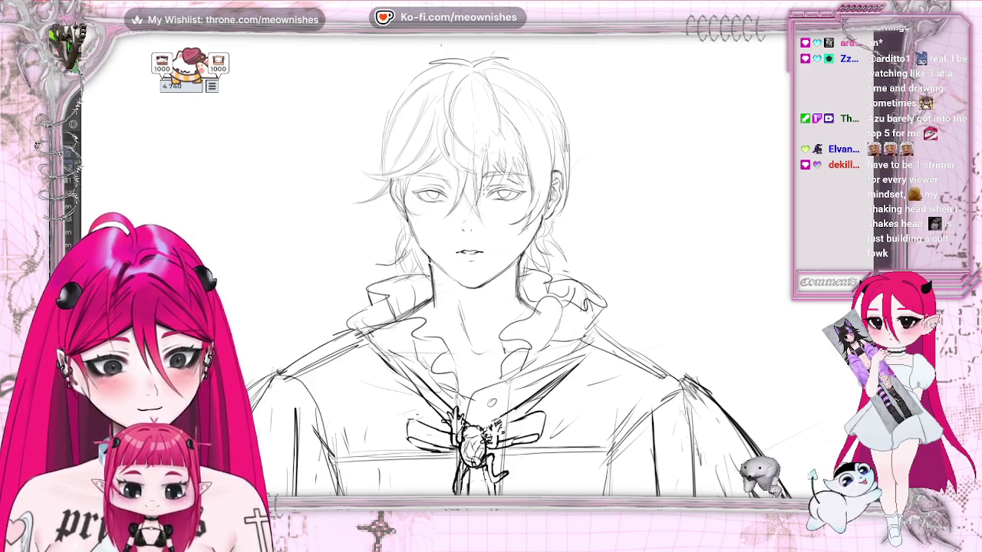
{"action": "scroll", "coordinate": [476, 307], "scroll_direction": "down", "scroll_amount": 5}
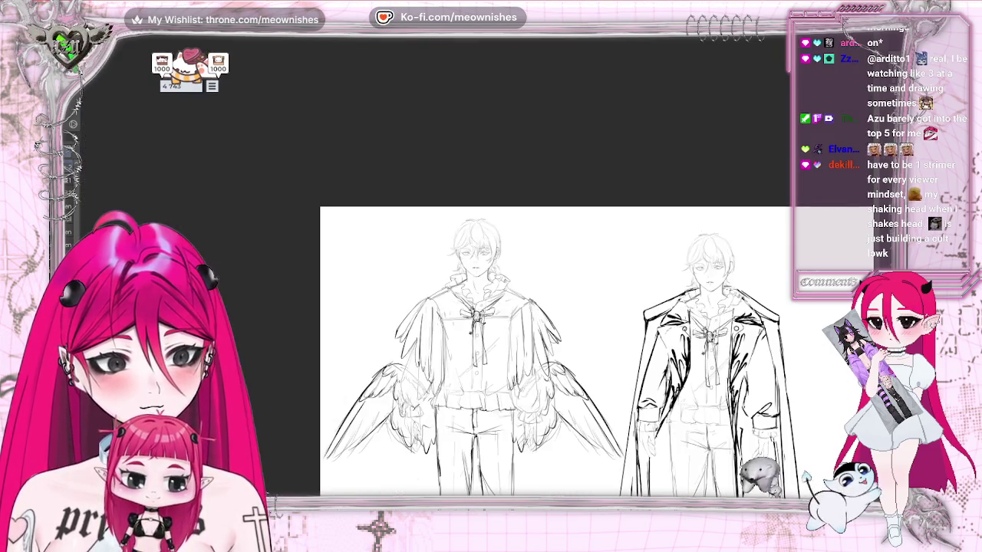
{"action": "scroll", "coordinate": [486, 284], "scroll_direction": "up", "scroll_amount": 2}
{"action": "scroll", "coordinate": [485, 284], "scroll_direction": "up", "scroll_amount": 3}
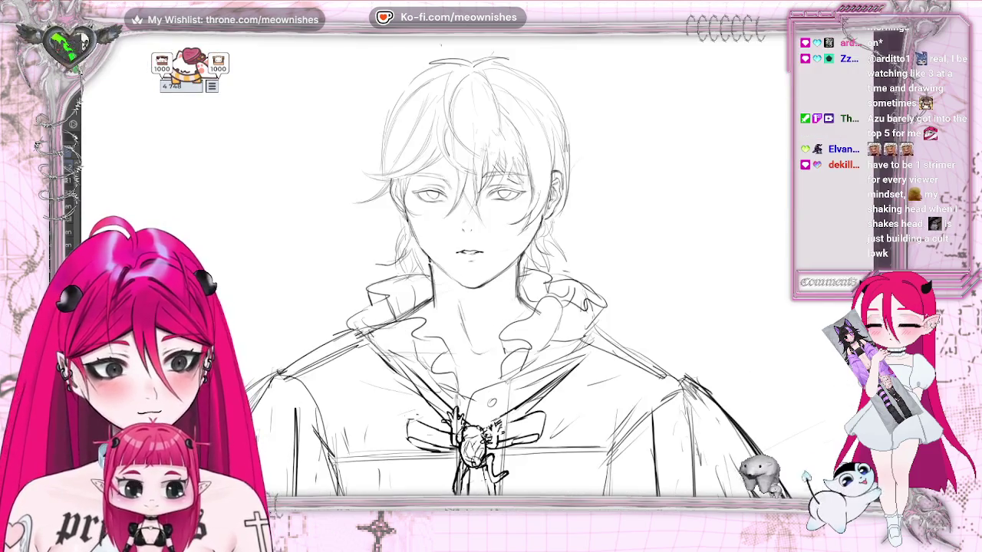
{"action": "scroll", "coordinate": [486, 284], "scroll_direction": "up", "scroll_amount": 2}
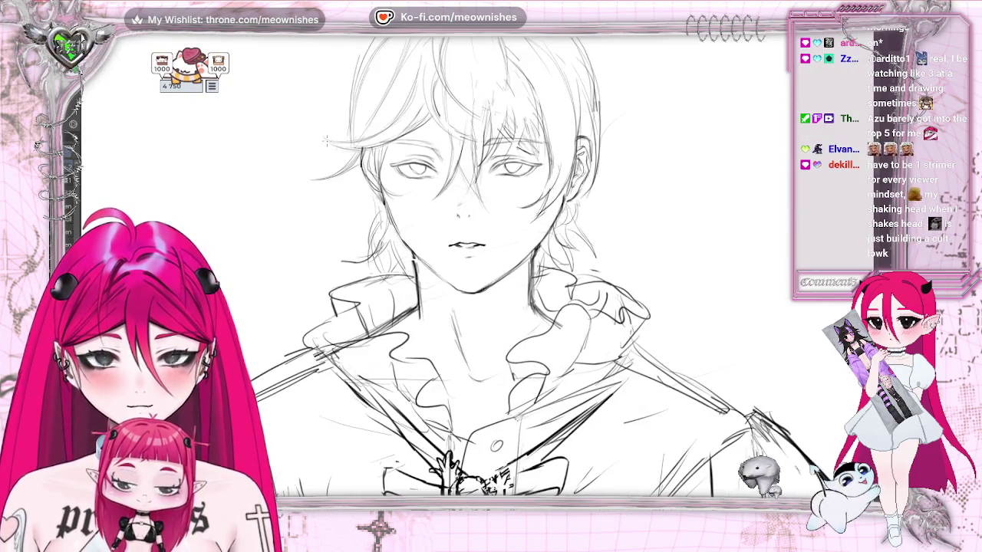
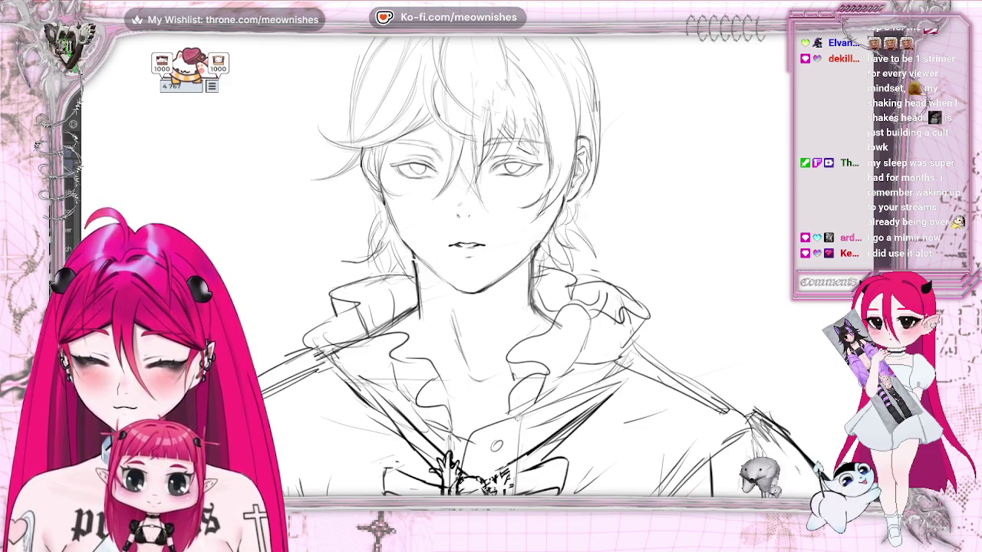
Step: Zoom between the full figures and the face, then flip the canvas horizontally to check balance
{"action": "key", "text": "ctrl+minus"}
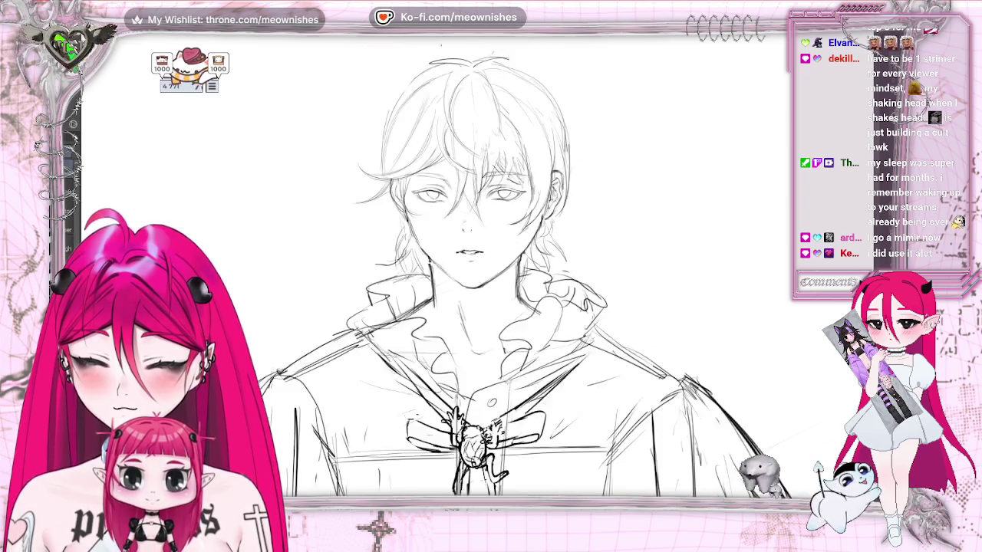
{"action": "key", "text": "ctrl+minus"}
{"action": "key", "text": "ctrl+minus"}
{"action": "key", "text": "ctrl+plus"}
{"action": "key", "text": "ctrl+plus"}
{"action": "key", "text": "ctrl+plus"}
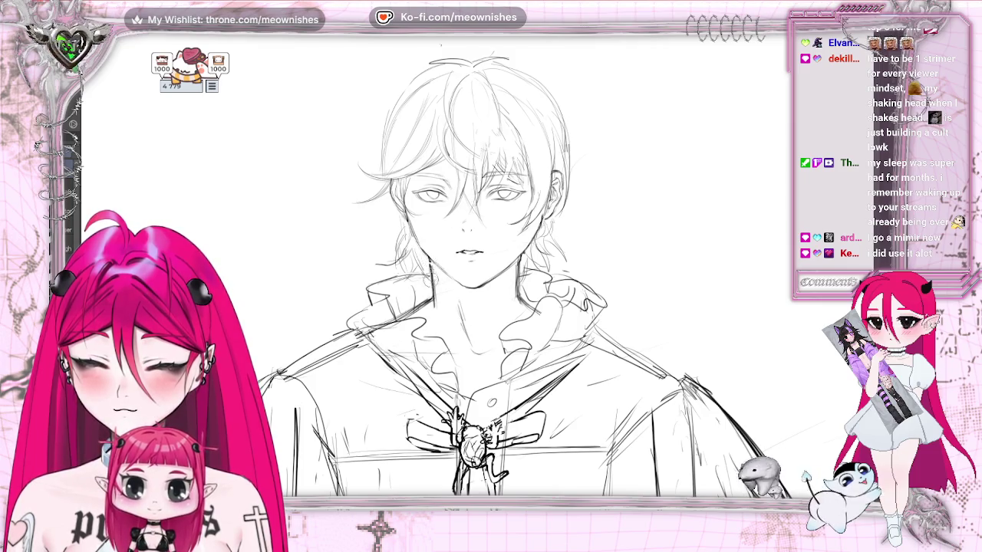
{"action": "key", "text": "ctrl+plus"}
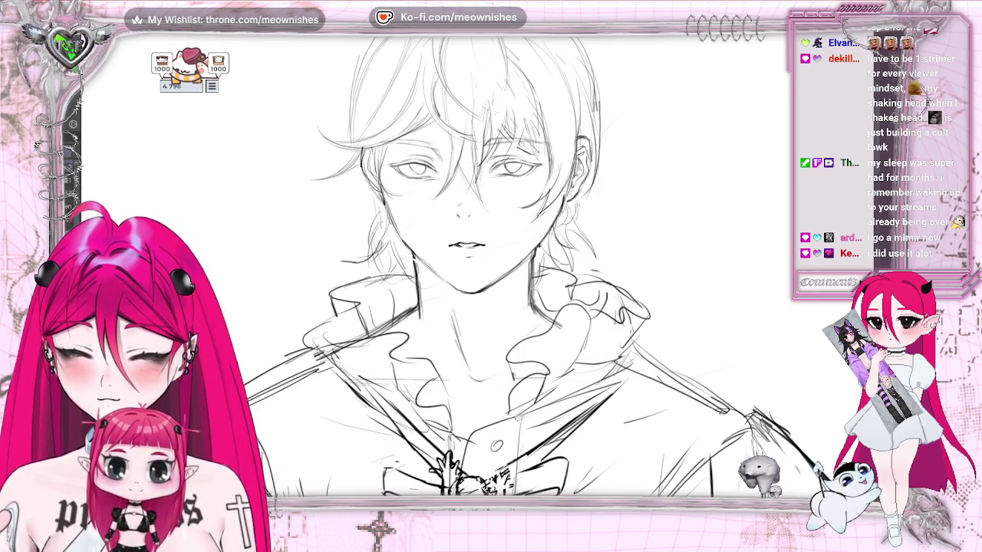
{"action": "key", "text": "ctrl+minus"}
{"action": "key", "text": "ctrl+minus"}
{"action": "key", "text": "ctrl+plus"}
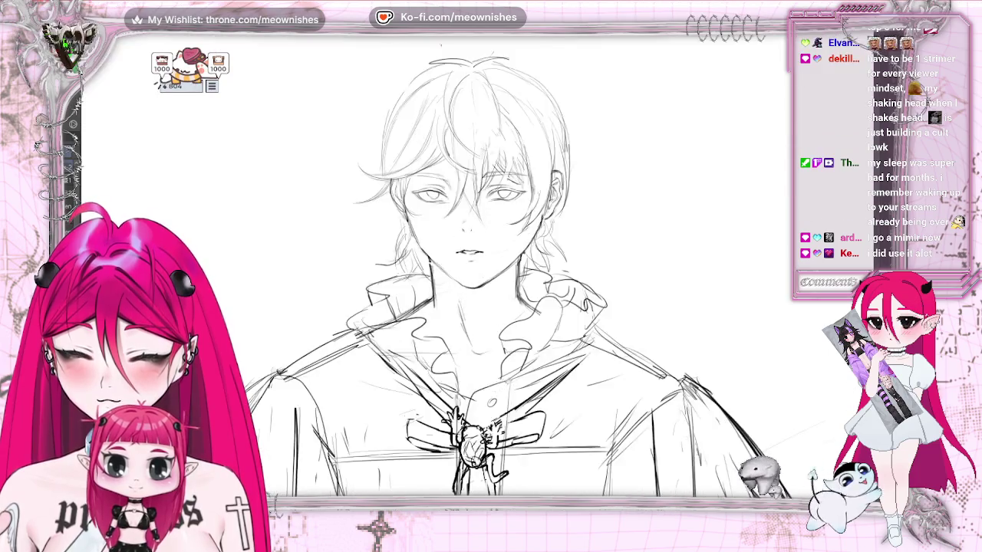
{"action": "key", "text": "ctrl+plus"}
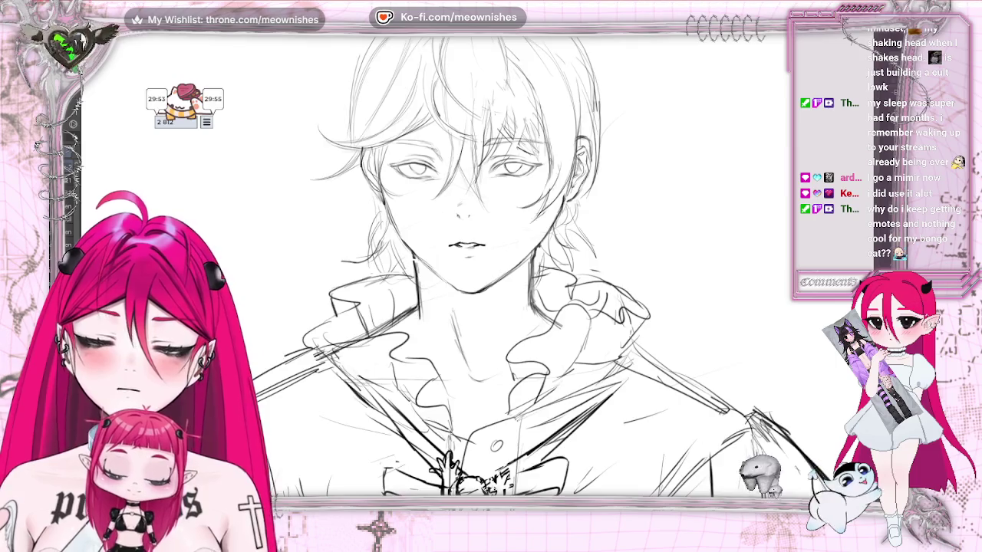
{"action": "key", "text": "ctrl+minus"}
{"action": "key", "text": "h"}
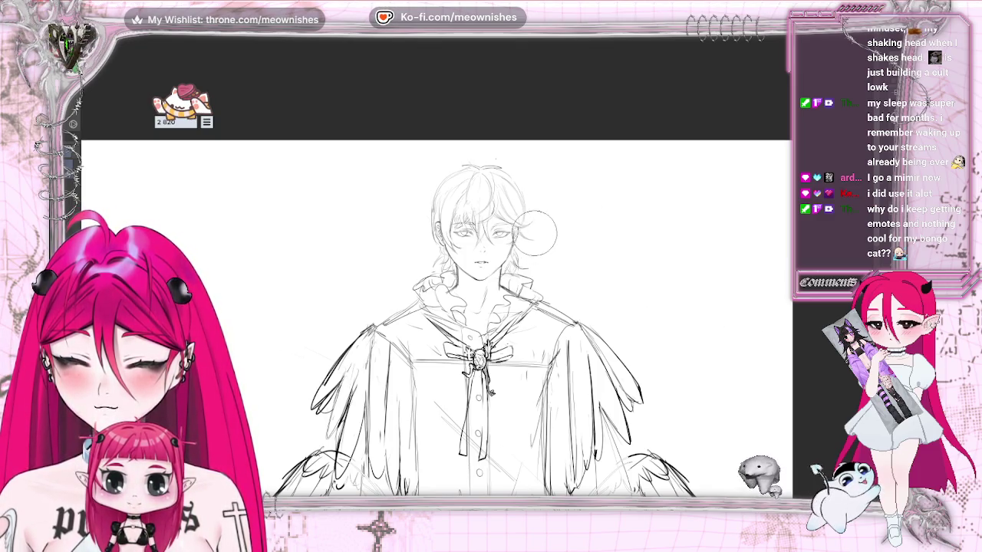
Step: Scroll-zoom out to the full sheet, then back in on the winged figure's head
{"action": "scroll", "coordinate": [460, 284], "scroll_direction": "down", "scroll_amount": 1}
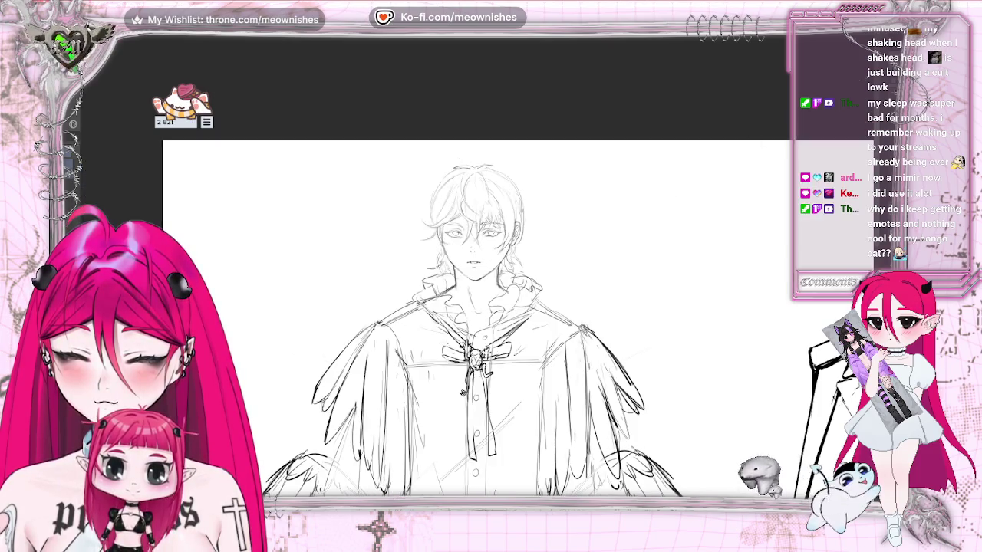
{"action": "scroll", "coordinate": [461, 284], "scroll_direction": "down", "scroll_amount": 2}
{"action": "scroll", "coordinate": [475, 271], "scroll_direction": "up", "scroll_amount": 3}
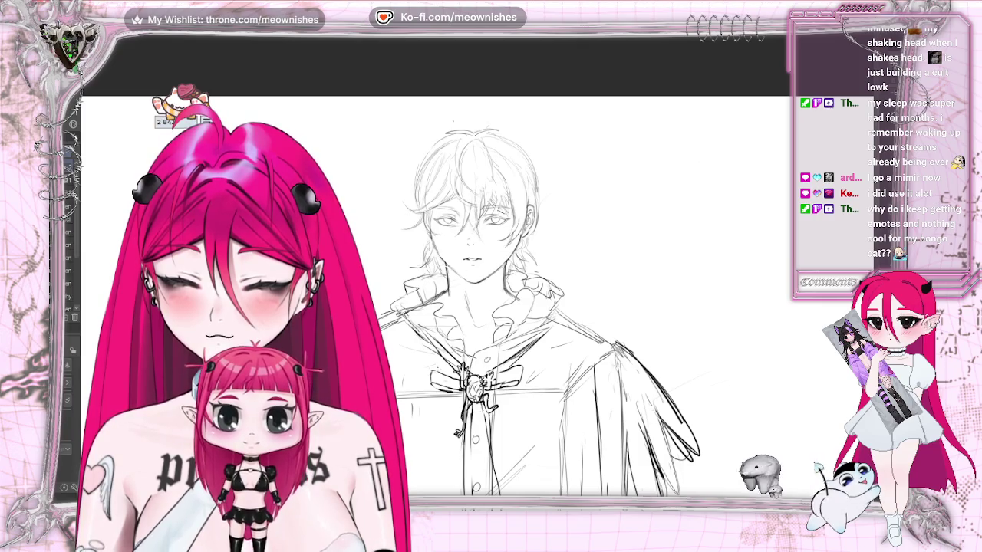
{"action": "scroll", "coordinate": [475, 269], "scroll_direction": "down", "scroll_amount": 3}
{"action": "scroll", "coordinate": [476, 269], "scroll_direction": "down", "scroll_amount": 2}
{"action": "scroll", "coordinate": [477, 277], "scroll_direction": "up", "scroll_amount": 5}
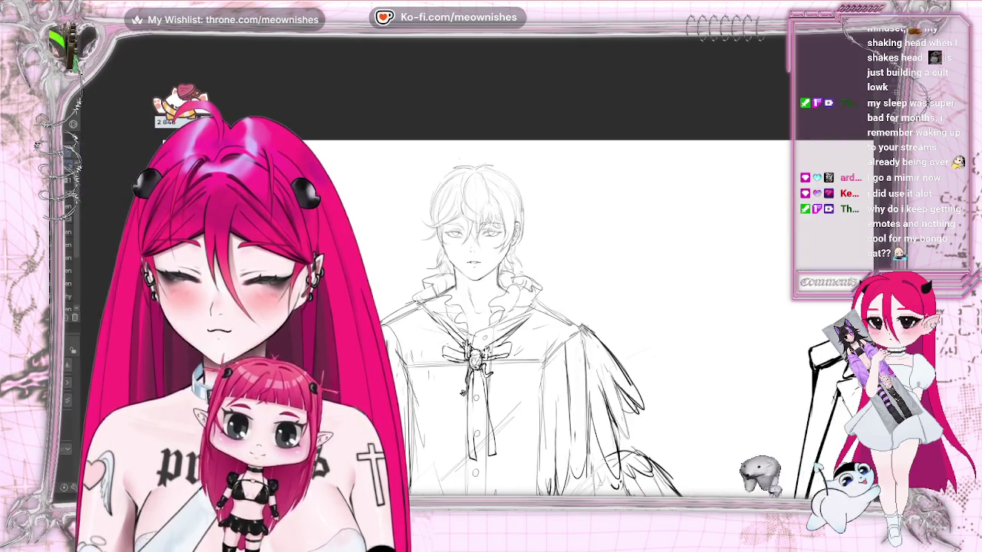
Step: Pan sideways so the winged figure and the inked coat figure sit side by side
{"action": "scroll", "coordinate": [614, 330], "scroll_direction": "right", "scroll_amount": 5}
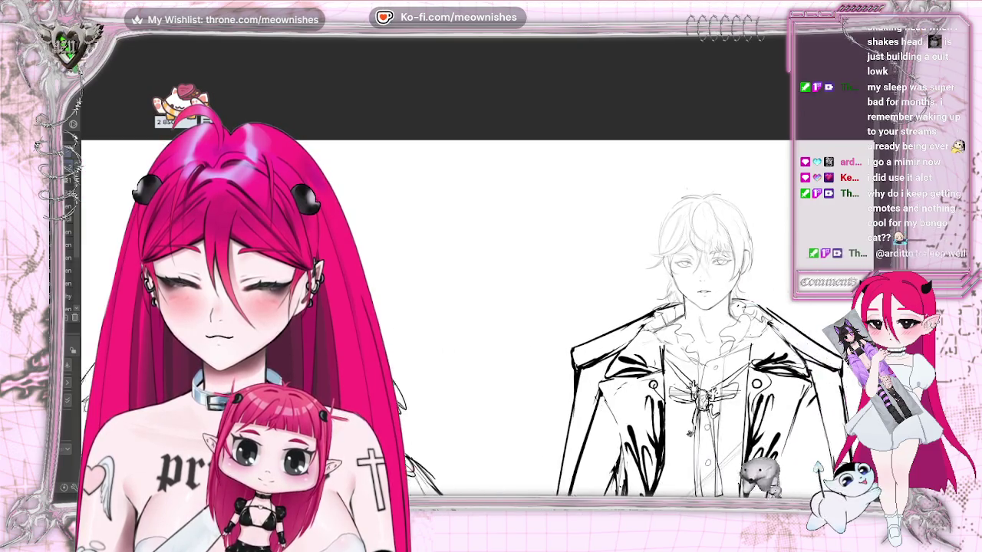
{"action": "scroll", "coordinate": [613, 330], "scroll_direction": "right", "scroll_amount": 1}
{"action": "scroll", "coordinate": [491, 322], "scroll_direction": "left", "scroll_amount": 4}
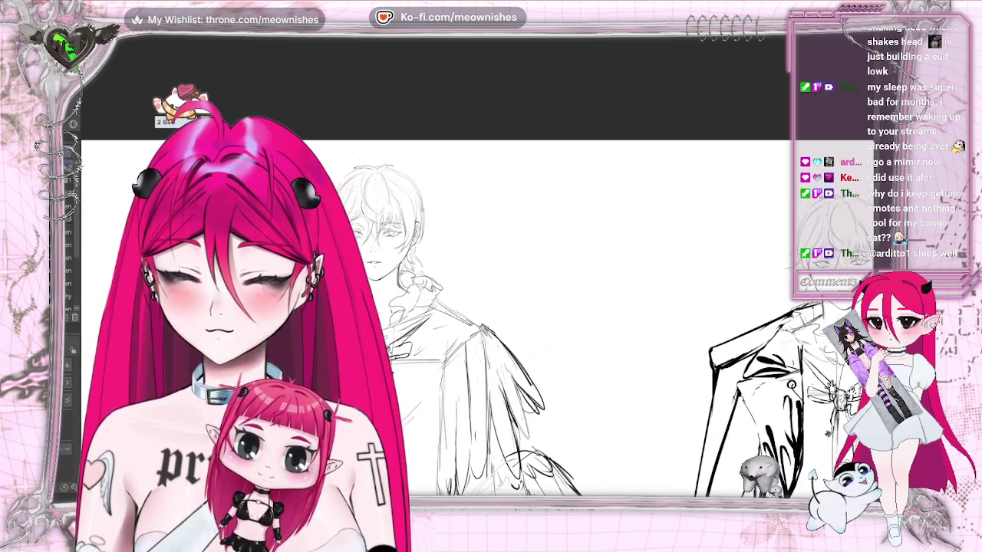
{"action": "scroll", "coordinate": [491, 323], "scroll_direction": "left", "scroll_amount": 1}
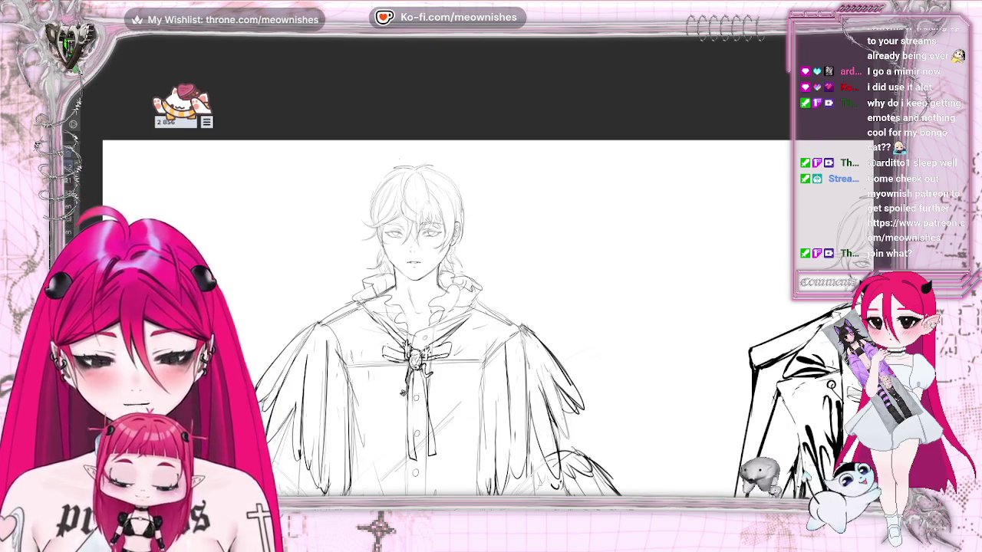
Step: Browse the Bongo Cat menu's collection checklist and item Exchange tabs
{"action": "left_click", "coordinate": [208, 121]}
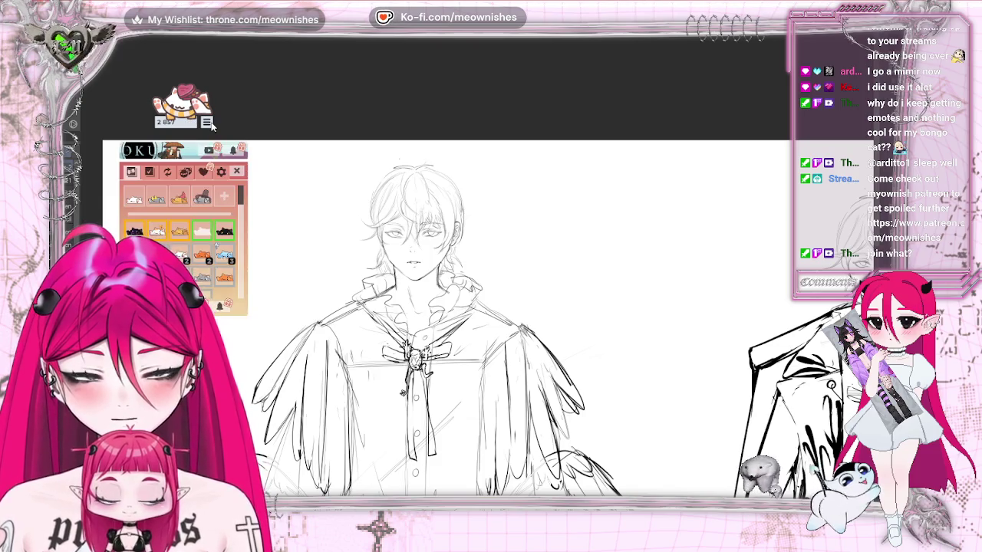
{"action": "left_click", "coordinate": [146, 174]}
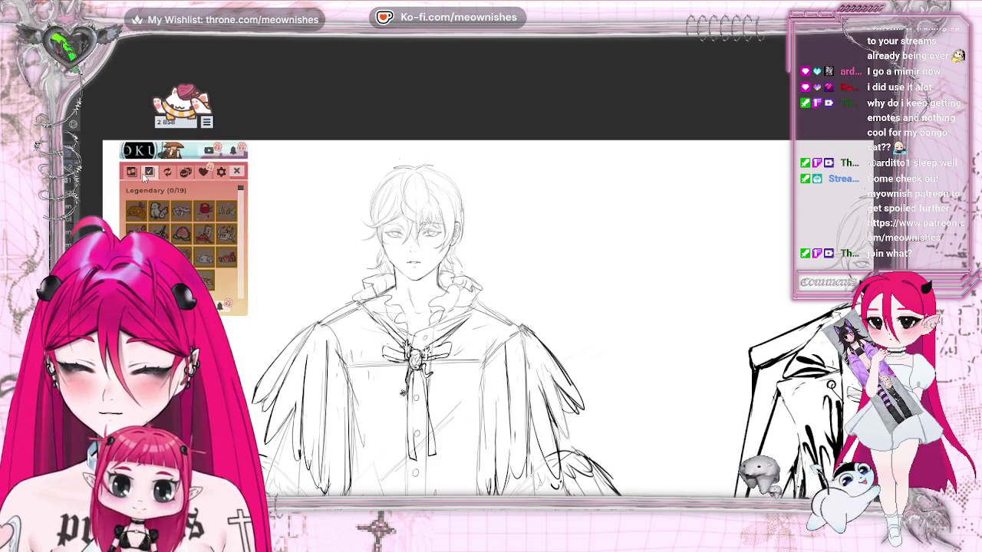
{"action": "left_click", "coordinate": [201, 172]}
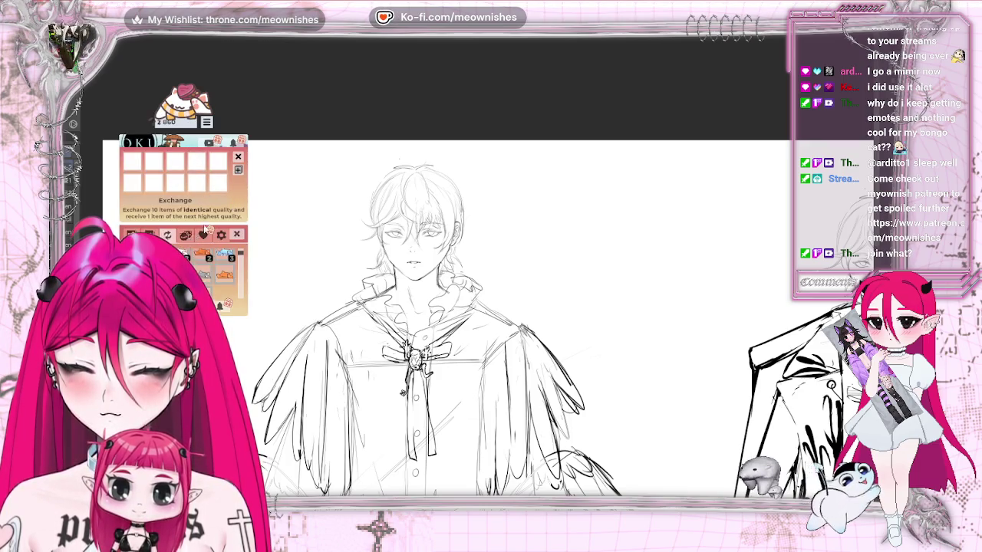
Step: Create a new Bongo Cat multiplayer lobby and close the lobby panel
{"action": "left_click", "coordinate": [185, 235]}
{"action": "left_click", "coordinate": [205, 218]}
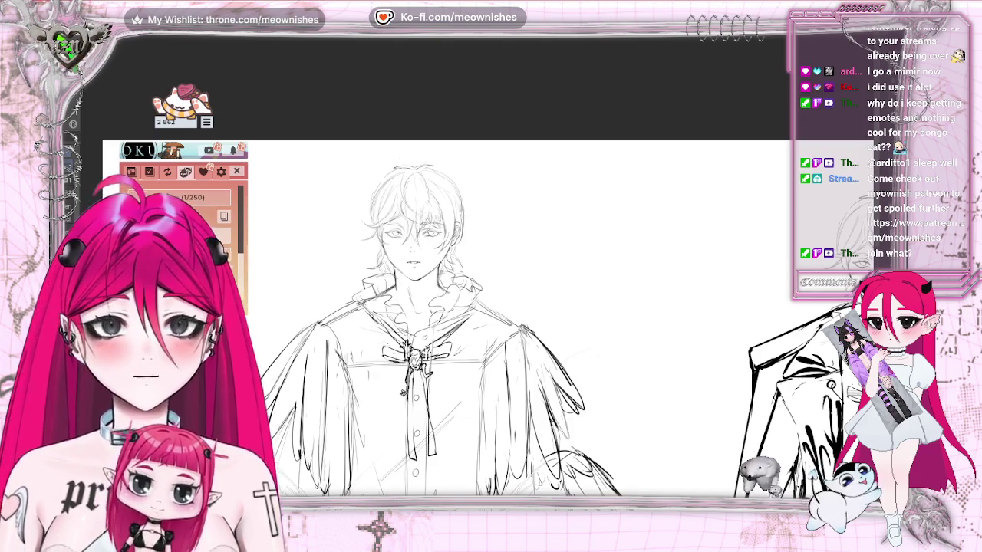
{"action": "left_click", "coordinate": [236, 171]}
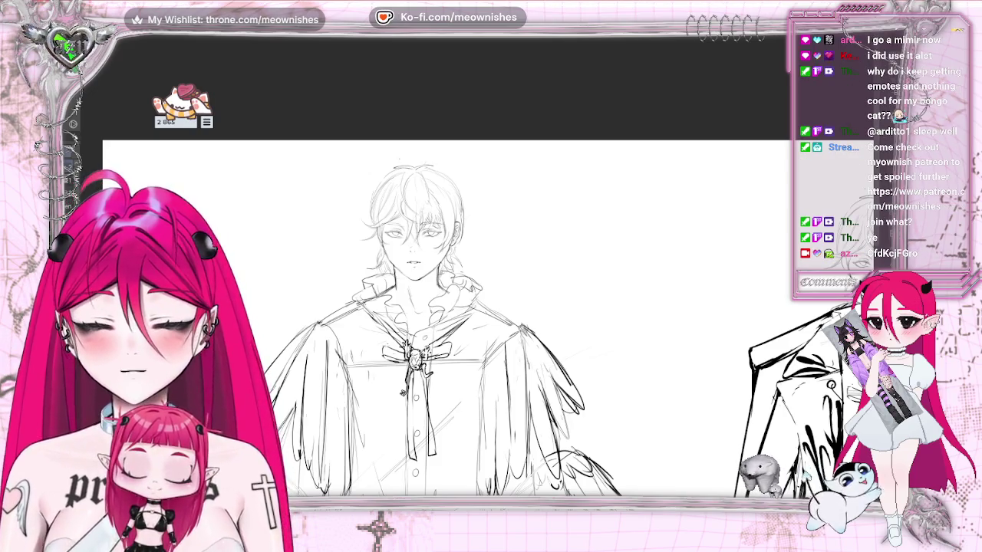
{"action": "key", "text": "ctrl+minus"}
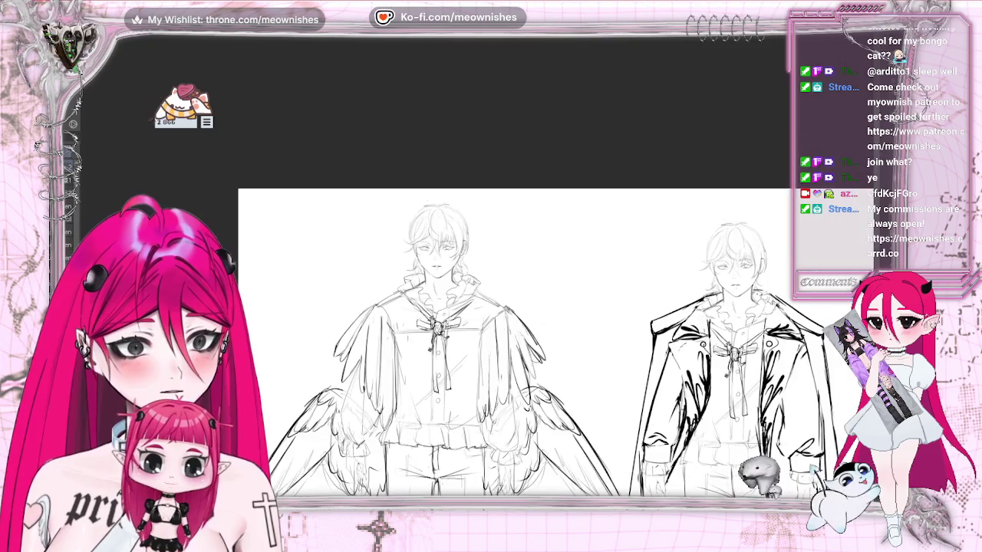
Step: Reframe and mirror the sheet view, then start a lasso loop around the winged figure's head
{"action": "key", "text": "ctrl+plus"}
{"action": "scroll", "coordinate": [507, 268], "scroll_direction": "down", "scroll_amount": 3}
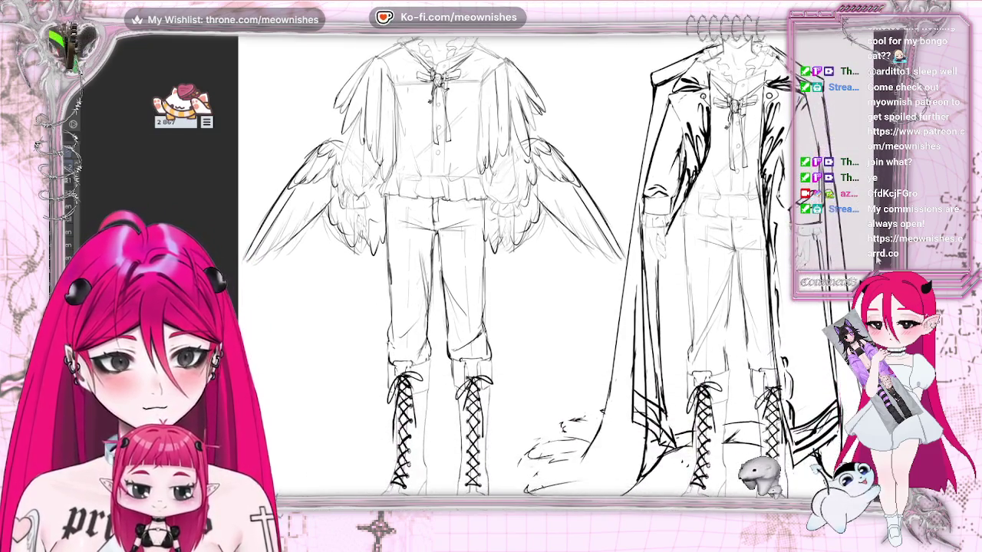
{"action": "key", "text": "ctrl+minus"}
{"action": "key", "text": "ctrl+plus"}
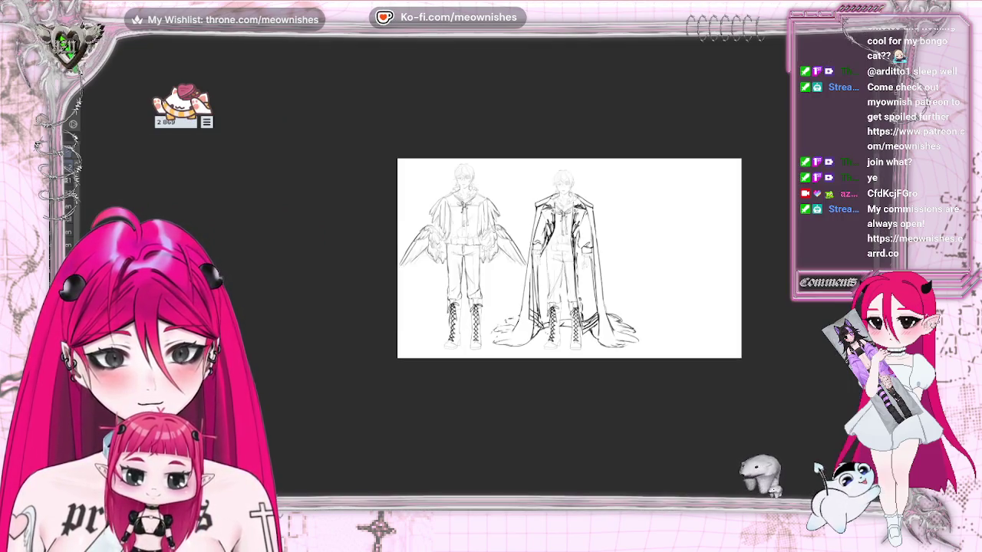
{"action": "key", "text": "ctrl+plus"}
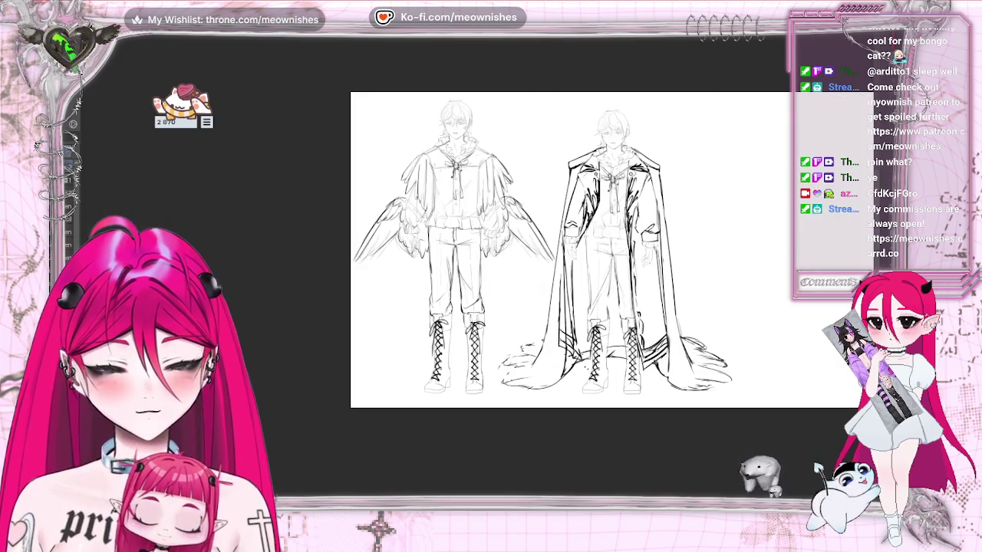
{"action": "scroll", "coordinate": [568, 307], "scroll_direction": "up", "scroll_amount": 3}
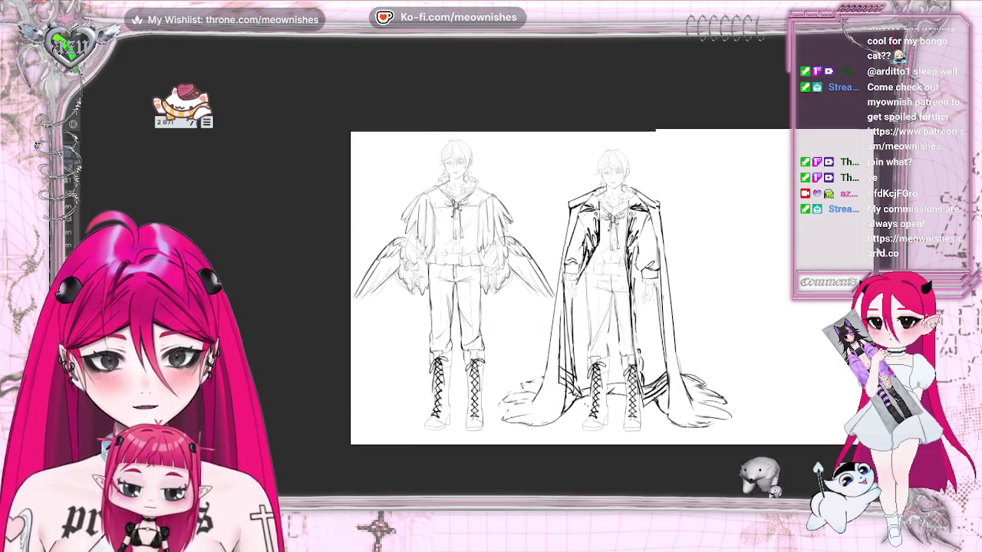
{"action": "key", "text": "ctrl+plus"}
{"action": "key", "text": "h"}
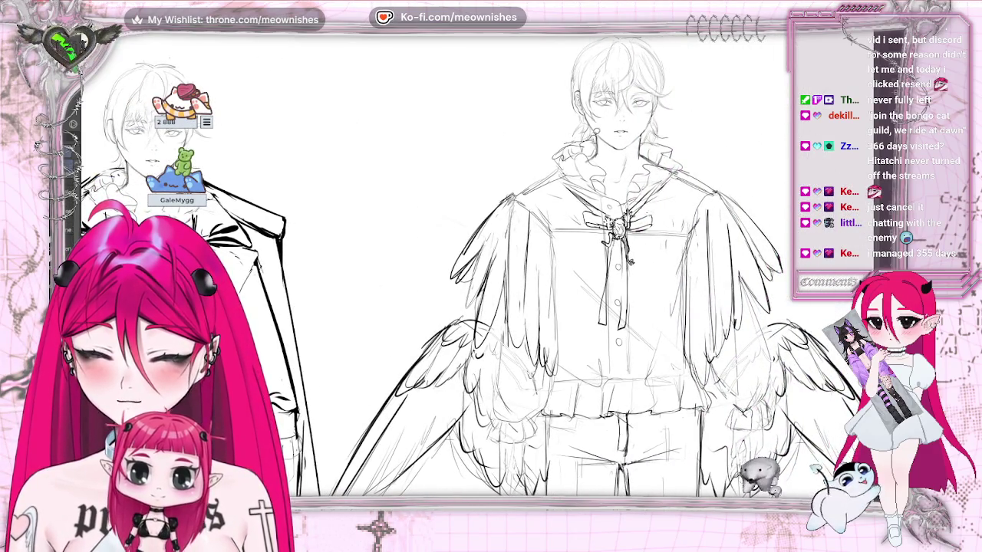
{"action": "left_click_drag", "start_coordinate": [695, 63], "coordinate": [653, 39]}
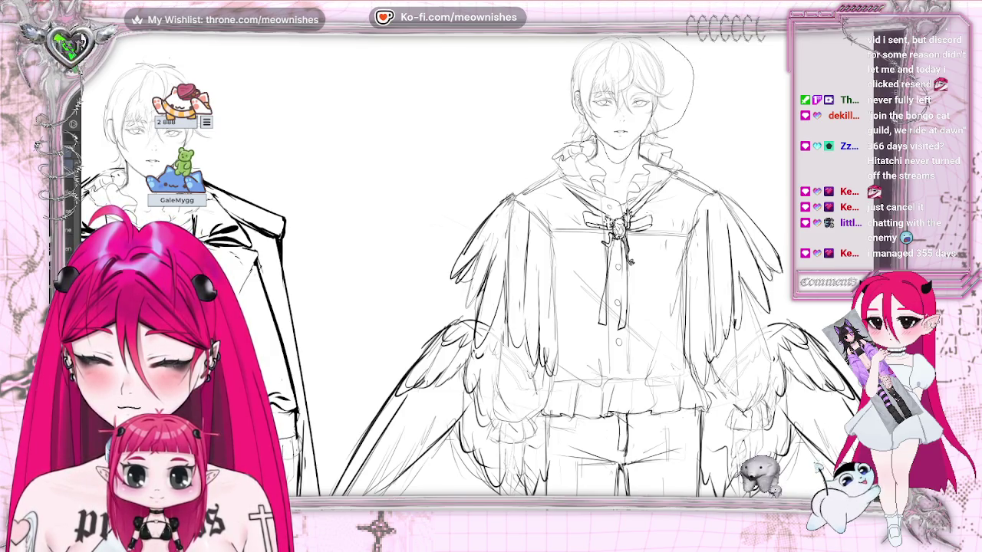
Step: Lasso the winged figure's head, transform its size and position, confirm, then deselect with Ctrl+D
{"action": "left_click_drag", "start_coordinate": [572, 40], "coordinate": [556, 132]}
{"action": "left_click", "coordinate": [652, 182]}
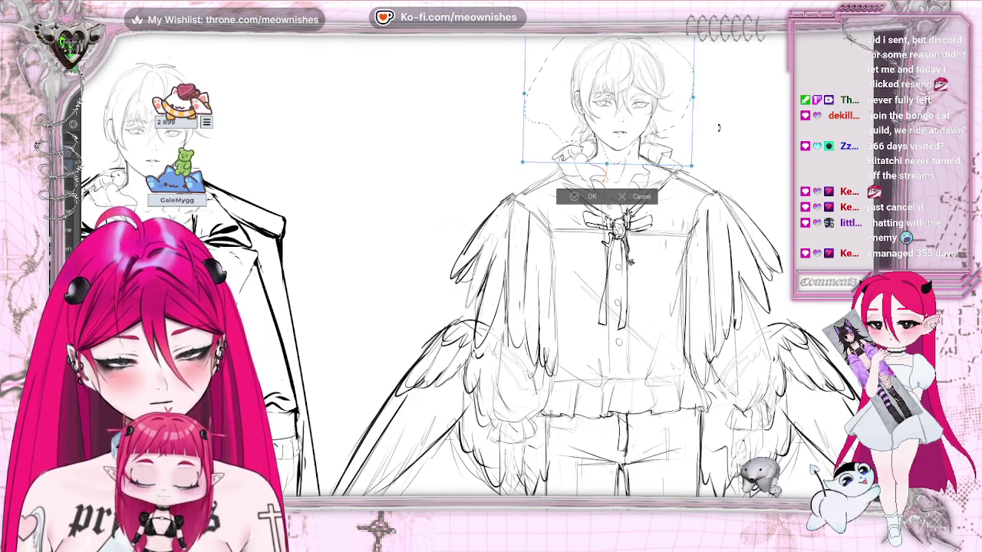
{"action": "left_click", "coordinate": [577, 197]}
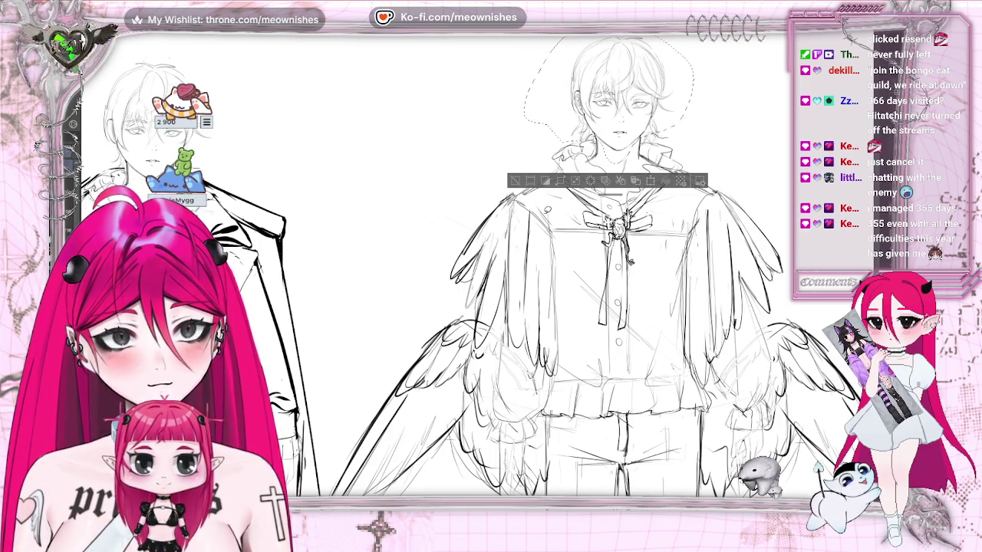
{"action": "key", "text": "ctrl+d"}
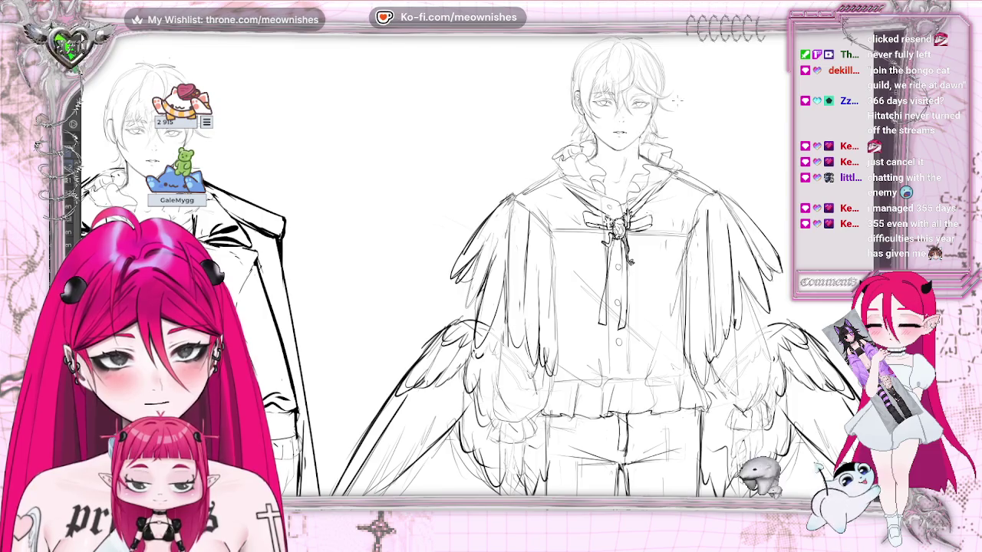
{"action": "scroll", "coordinate": [522, 269], "scroll_direction": "right", "scroll_amount": 5}
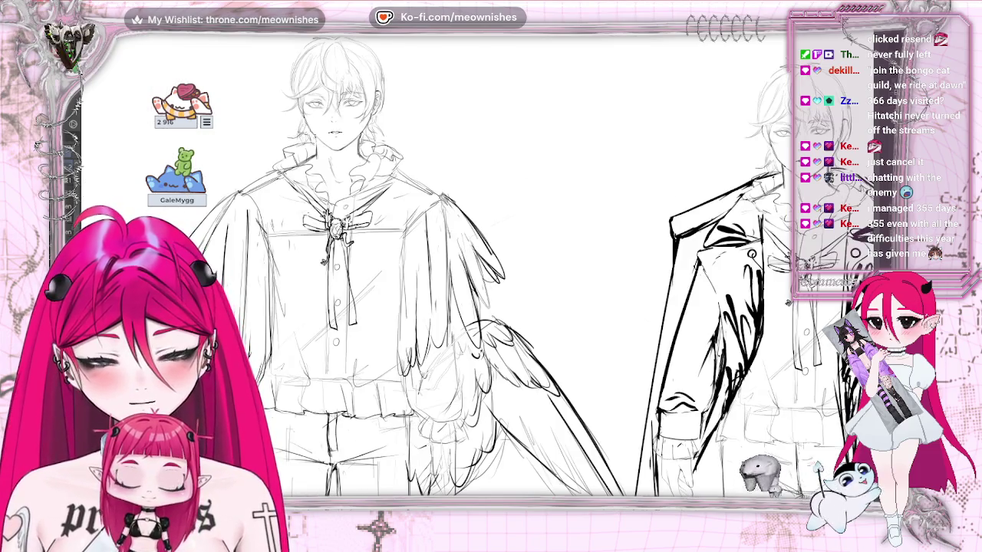
{"action": "scroll", "coordinate": [472, 269], "scroll_direction": "up", "scroll_amount": 2}
{"action": "scroll", "coordinate": [472, 269], "scroll_direction": "up", "scroll_amount": 2}
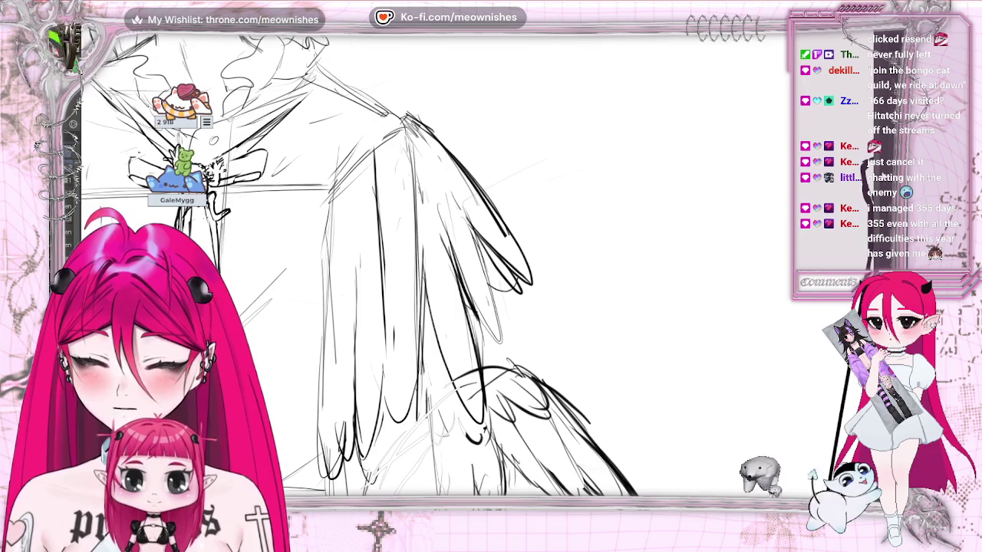
{"action": "scroll", "coordinate": [414, 268], "scroll_direction": "up", "scroll_amount": 3}
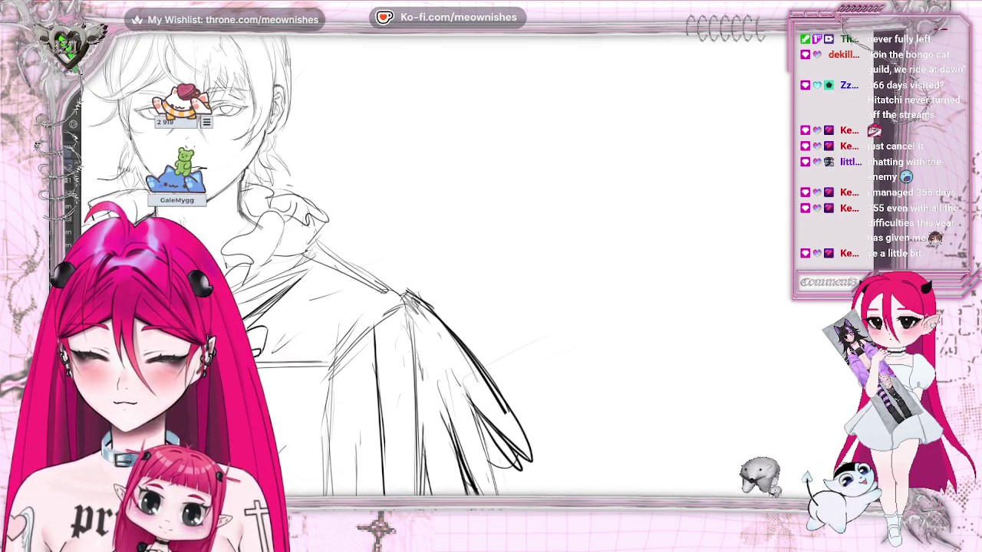
{"action": "scroll", "coordinate": [491, 268], "scroll_direction": "left", "scroll_amount": 5}
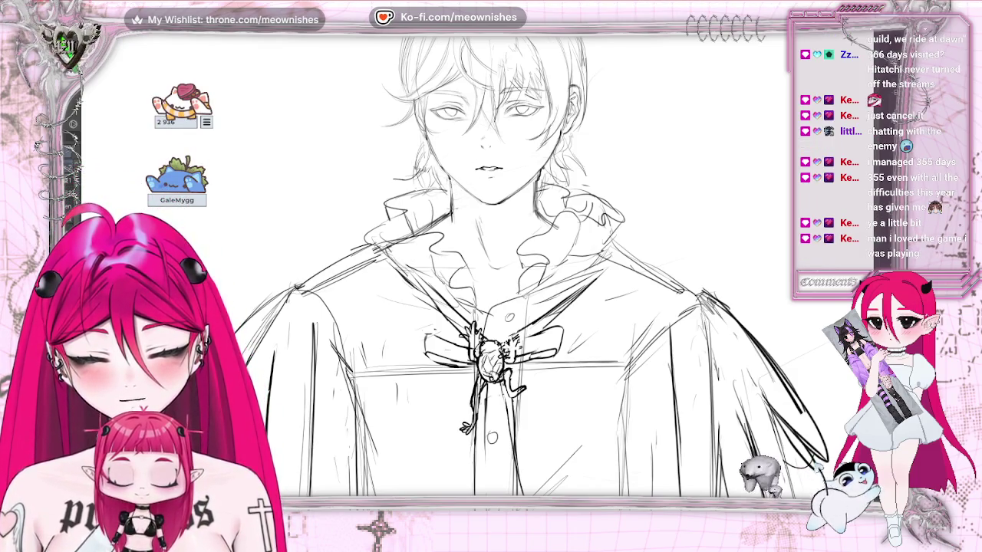
{"action": "left_click_drag", "start_coordinate": [491, 269], "coordinate": [567, 269]}
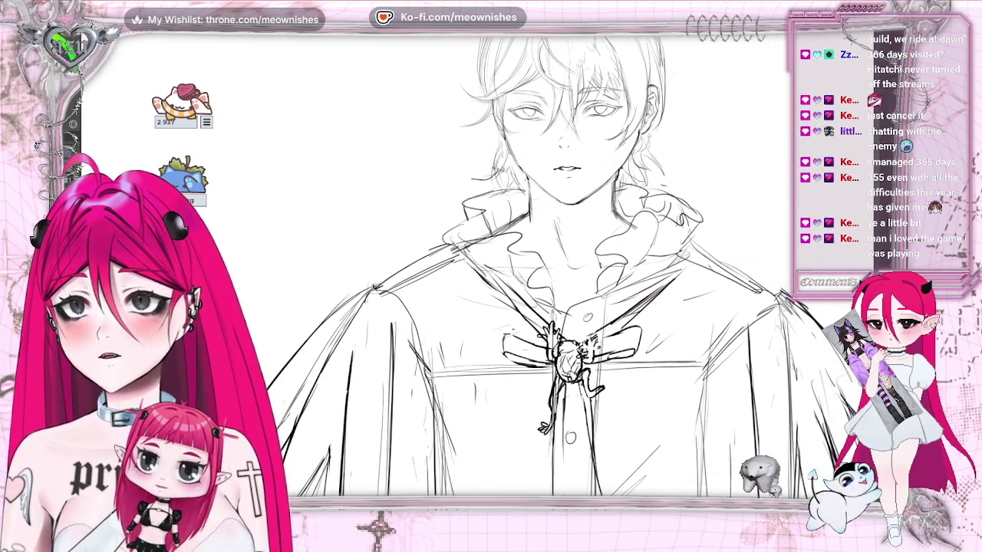
{"action": "scroll", "coordinate": [568, 307], "scroll_direction": "up", "scroll_amount": 1}
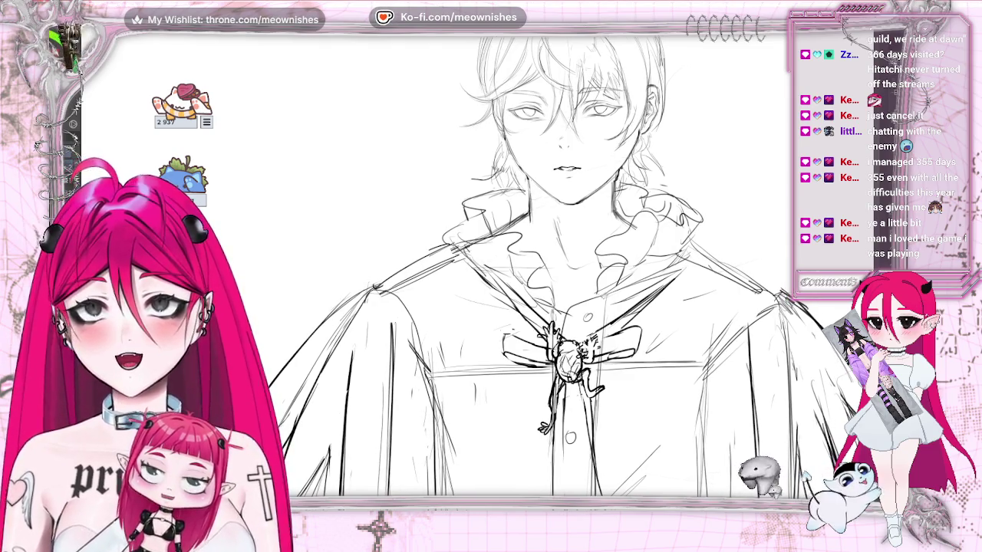
{"action": "scroll", "coordinate": [537, 268], "scroll_direction": "right", "scroll_amount": 2}
{"action": "scroll", "coordinate": [537, 268], "scroll_direction": "right", "scroll_amount": 3}
{"action": "scroll", "coordinate": [483, 264], "scroll_direction": "right", "scroll_amount": 3}
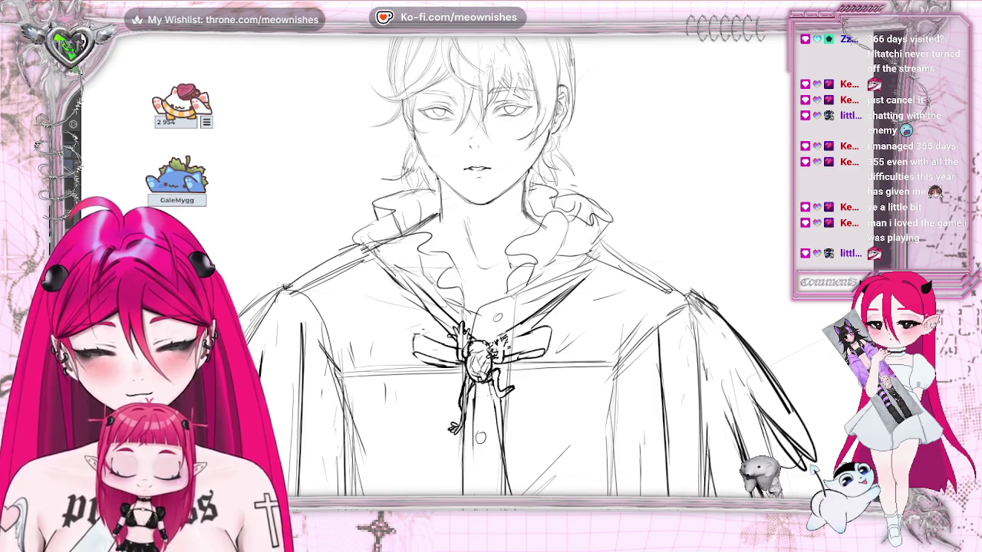
{"action": "key", "text": "h"}
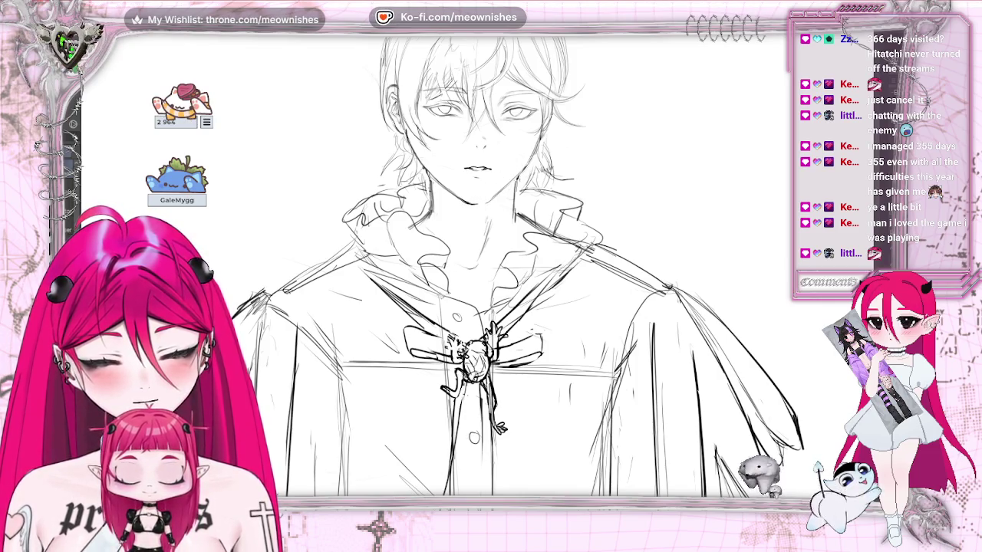
{"action": "scroll", "coordinate": [484, 285], "scroll_direction": "up", "scroll_amount": 2}
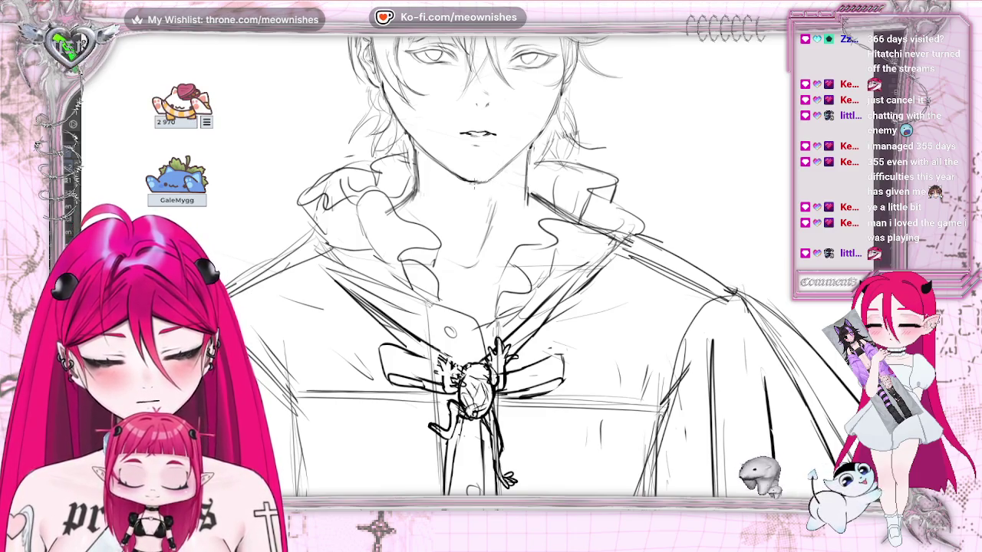
{"action": "scroll", "coordinate": [483, 284], "scroll_direction": "down", "scroll_amount": 1}
{"action": "scroll", "coordinate": [484, 285], "scroll_direction": "down", "scroll_amount": 1}
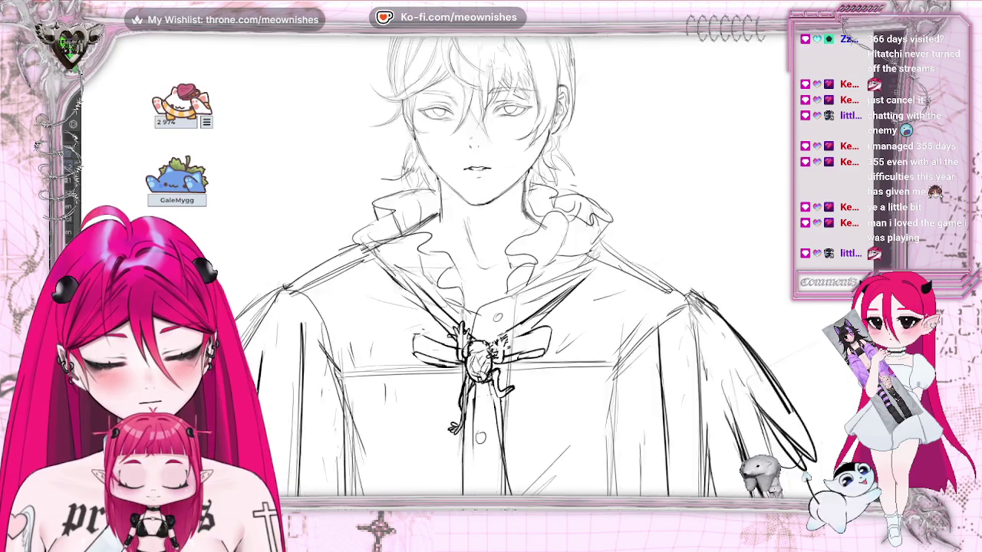
{"action": "scroll", "coordinate": [483, 285], "scroll_direction": "down", "scroll_amount": 2}
{"action": "scroll", "coordinate": [476, 273], "scroll_direction": "up", "scroll_amount": 1}
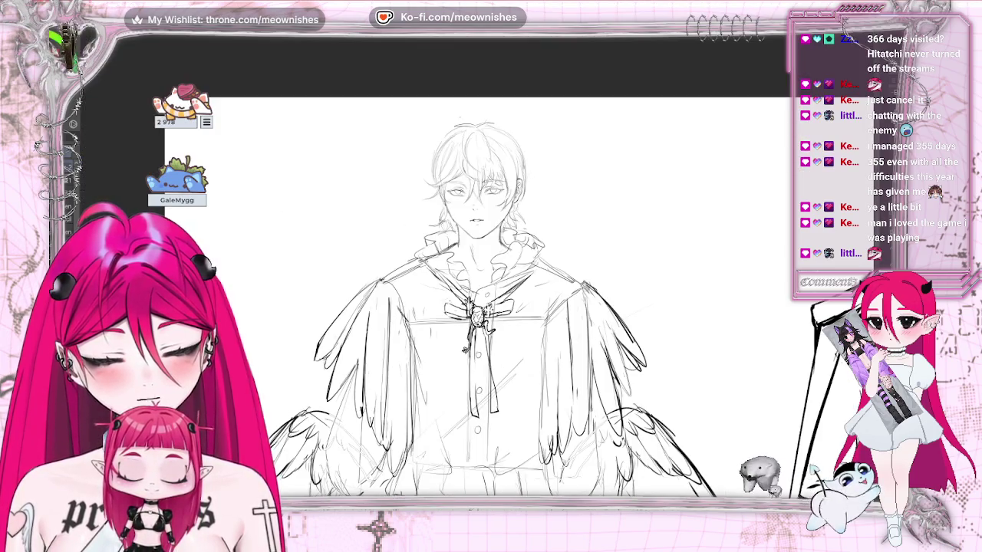
Step: Rotate and enlarge the canvas view of the winged figure's sketch
{"action": "scroll", "coordinate": [476, 272], "scroll_direction": "up", "scroll_amount": 1}
{"action": "scroll", "coordinate": [475, 273], "scroll_direction": "up", "scroll_amount": 1}
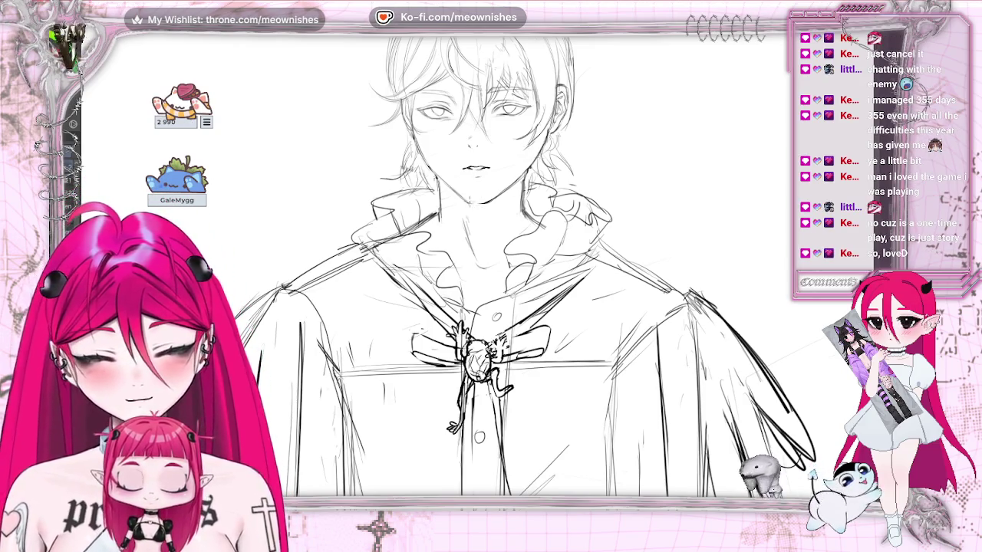
{"action": "key", "text": "ctrl+z"}
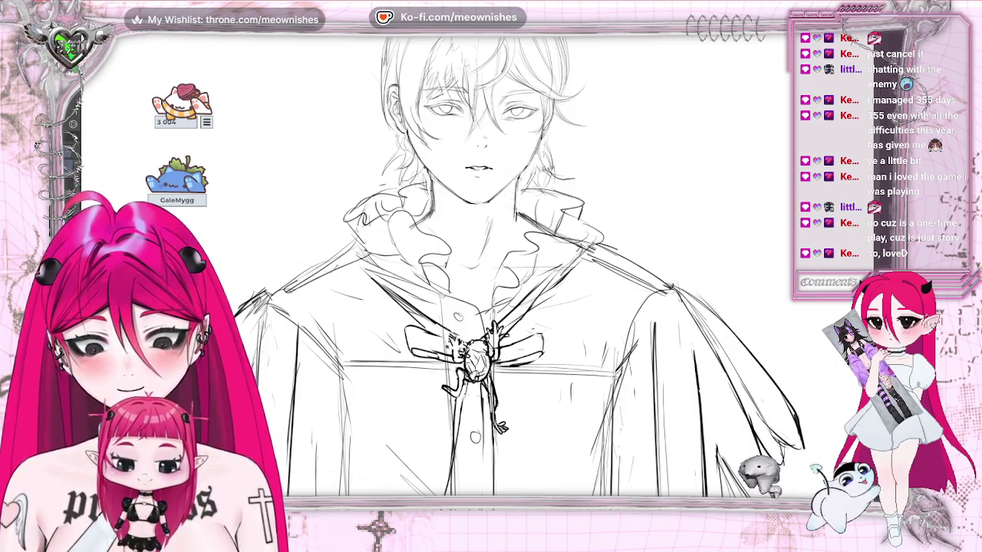
{"action": "key", "text": "ctrl+z"}
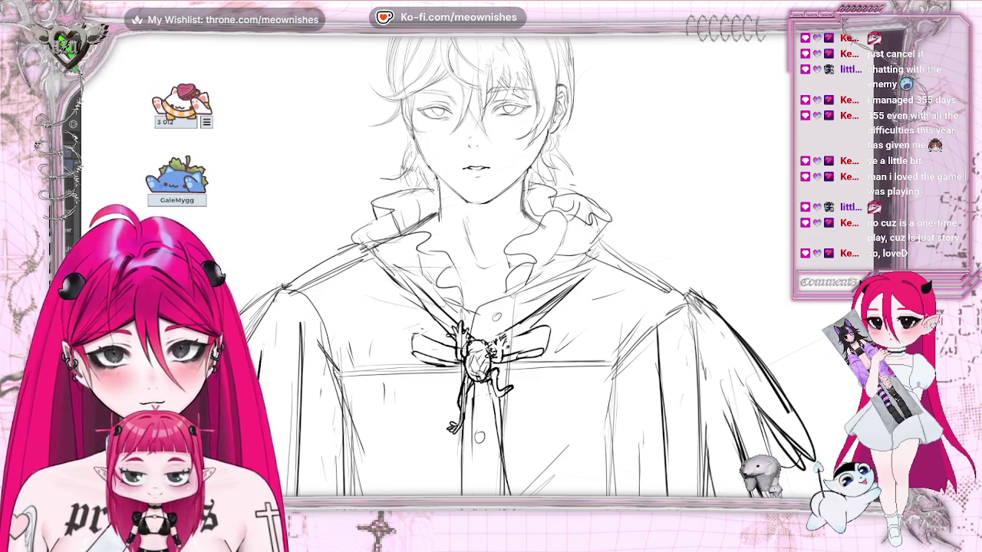
{"action": "scroll", "coordinate": [476, 269], "scroll_direction": "down", "scroll_amount": 5}
{"action": "scroll", "coordinate": [476, 269], "scroll_direction": "up", "scroll_amount": 4}
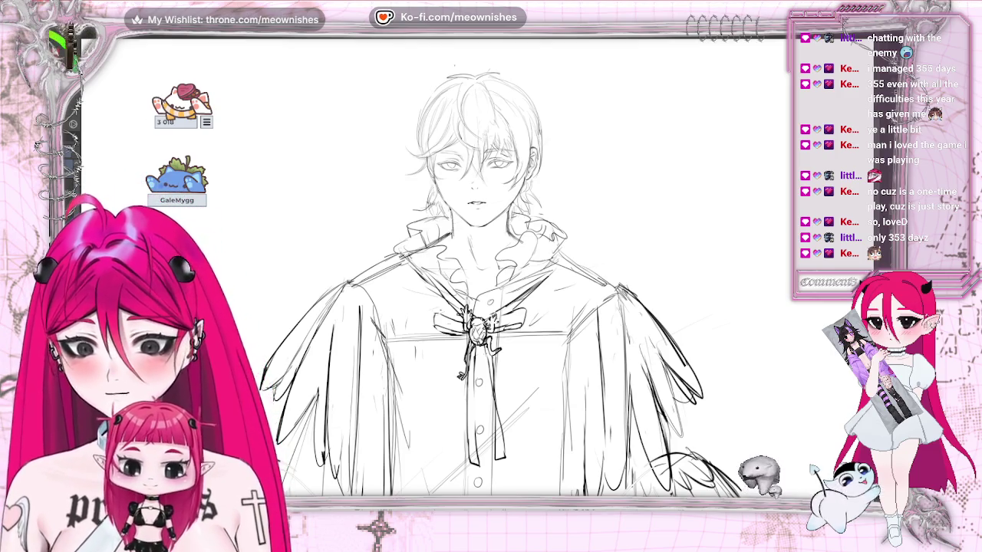
Step: Lasso the area around the figure's right-hand eye and zoom in on the face and collar
{"action": "left_click_drag", "start_coordinate": [500, 128], "coordinate": [495, 131]}
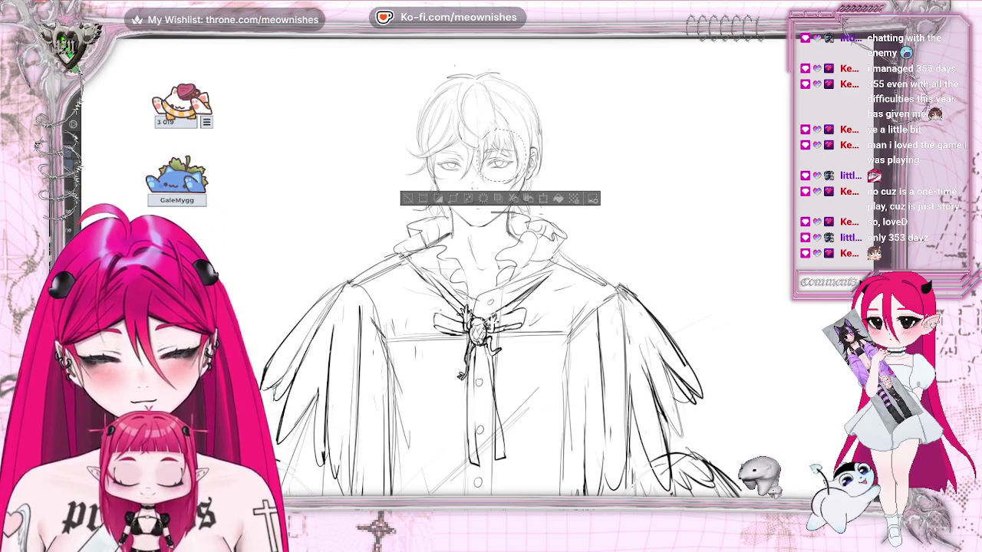
{"action": "key", "text": "ctrl+plus"}
{"action": "scroll", "coordinate": [537, 160], "scroll_direction": "up", "scroll_amount": 3}
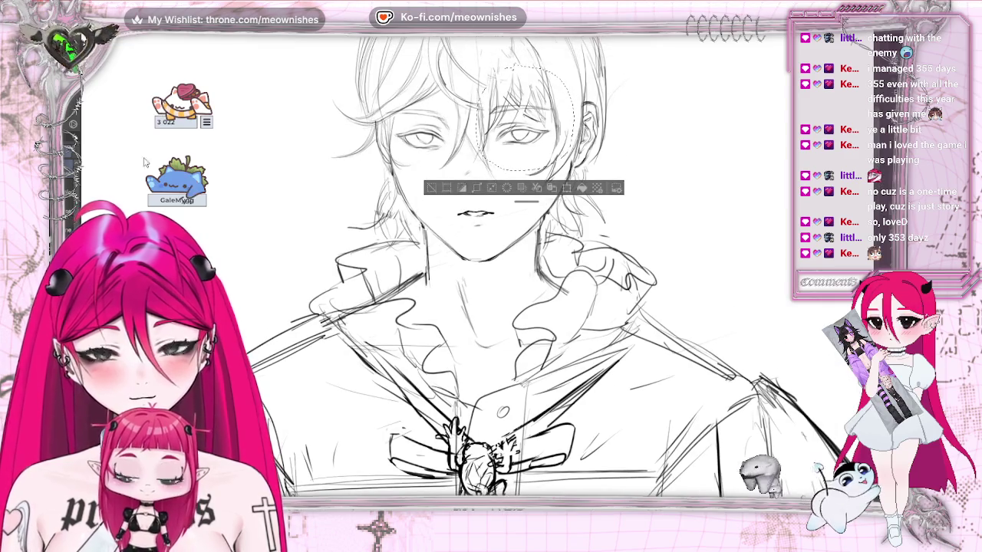